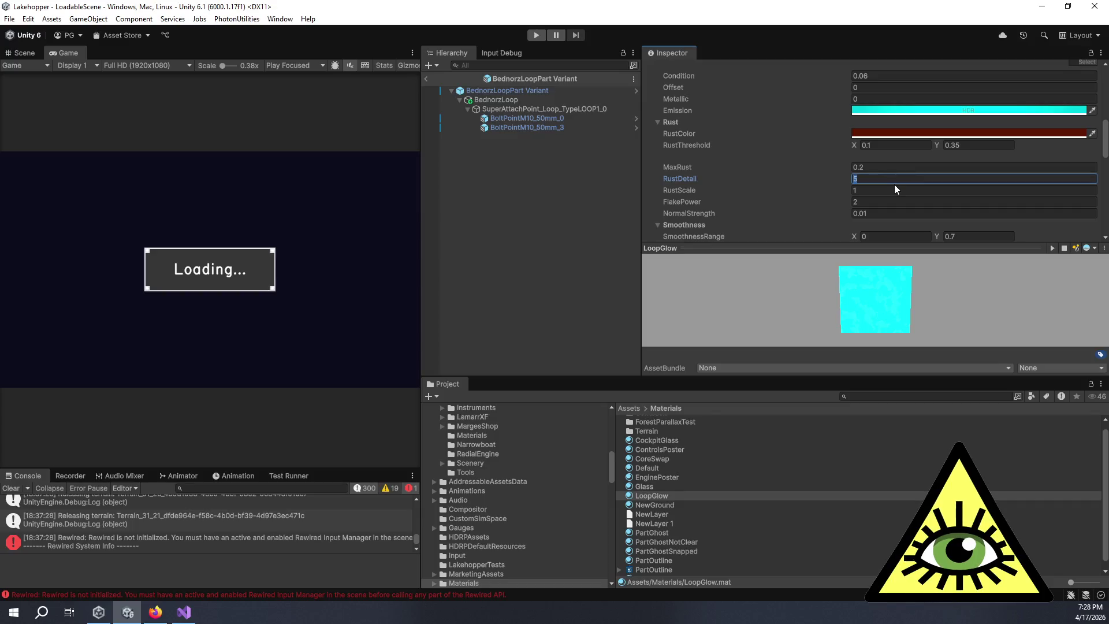
Step: Set LoopGlow's RustScale to 3 and drag its Condition down to -0.48
{"action": "left_click_drag", "start_coordinate": [885, 286], "coordinate": [885, 282]}
{"action": "left_click", "coordinate": [865, 193]}
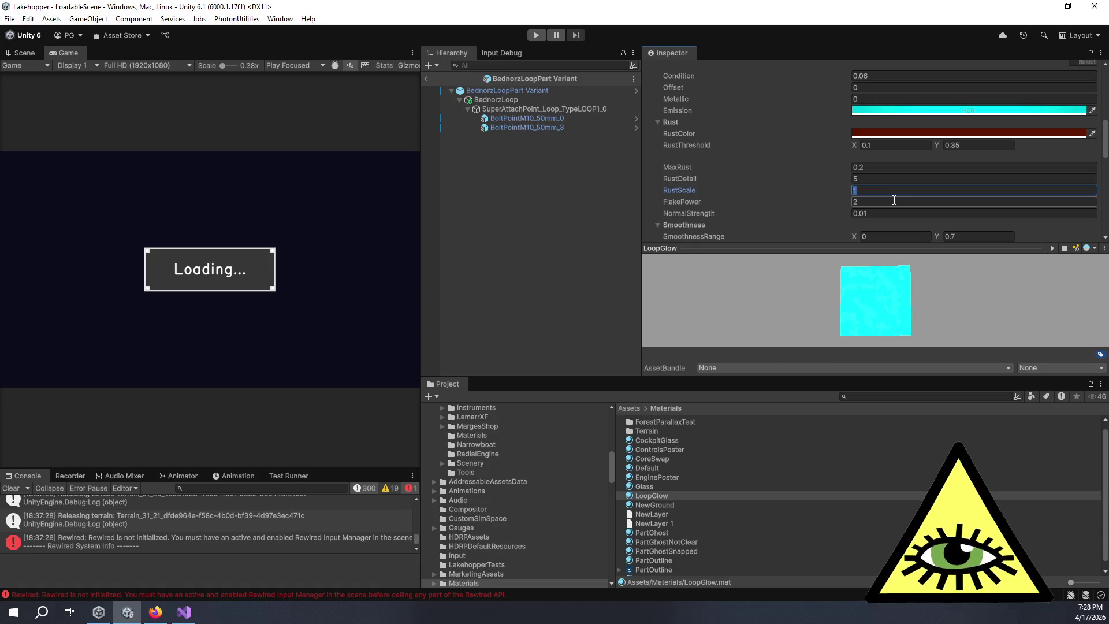
{"action": "type", "text": "3"}
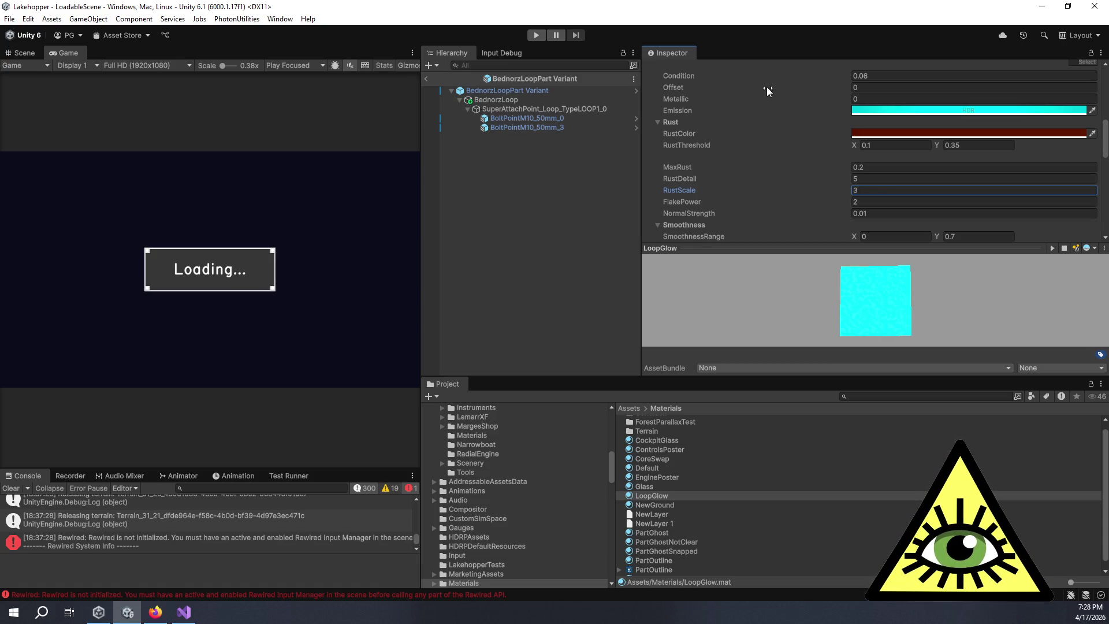
{"action": "mouse_move", "coordinate": [746, 79]}
{"action": "left_mouse_down"}
{"action": "mouse_move", "coordinate": [807, 83]}
{"action": "mouse_move", "coordinate": [743, 78]}
{"action": "mouse_move", "coordinate": [758, 110]}
{"action": "left_mouse_up"}
{"action": "left_click", "coordinate": [883, 309]}
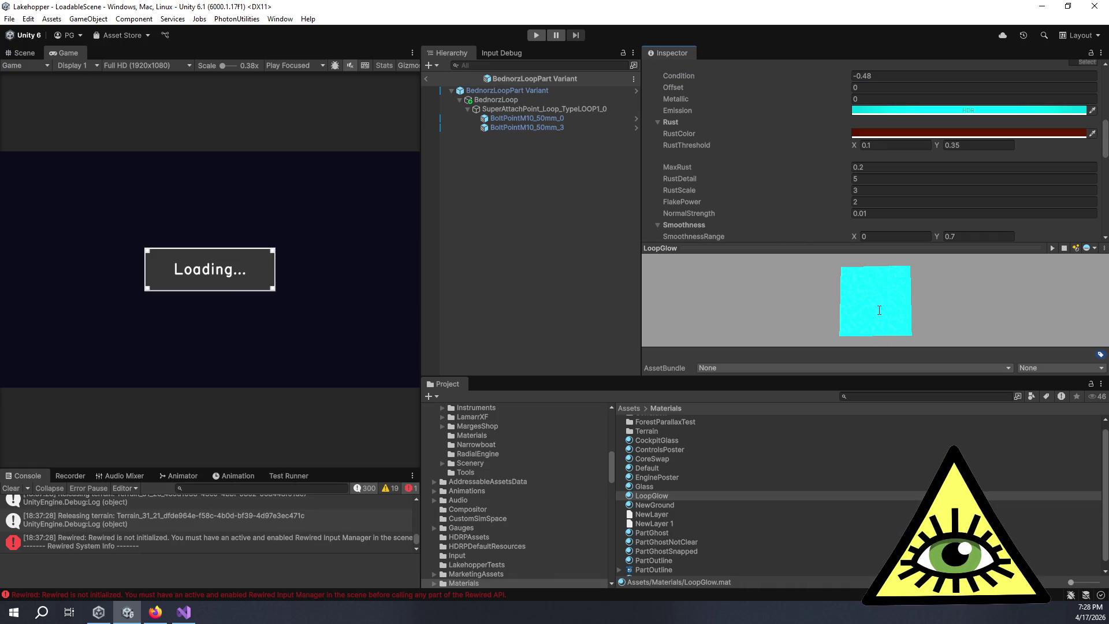
Step: Enlarge the LoopGlow material preview and rotate it to inspect the material
{"action": "left_click_drag", "start_coordinate": [905, 377], "coordinate": [905, 465]}
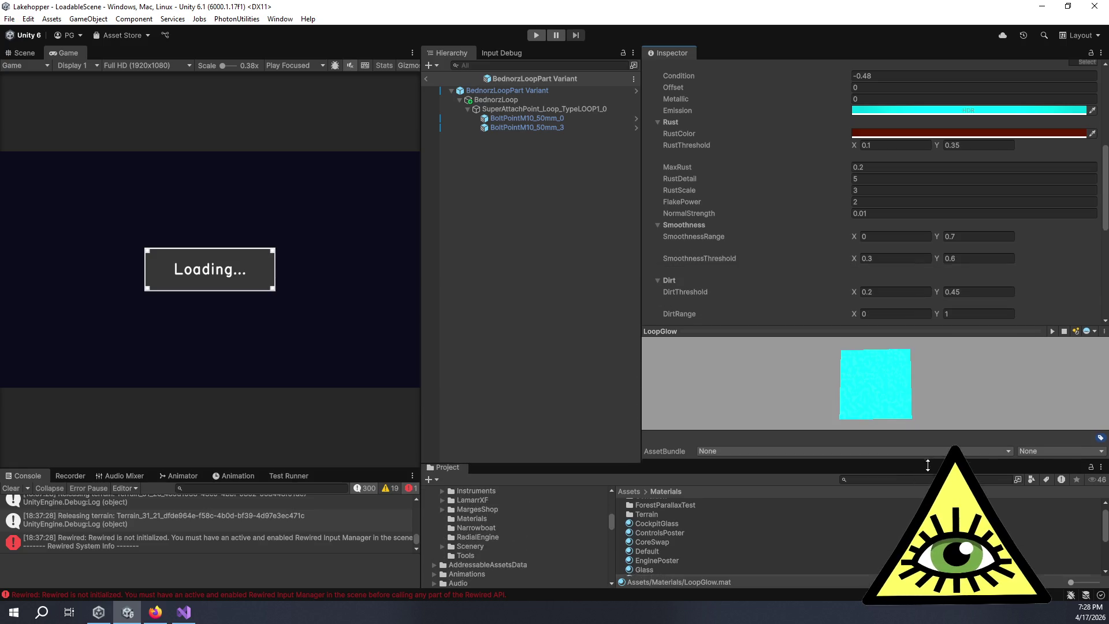
{"action": "mouse_move", "coordinate": [905, 324]}
{"action": "left_mouse_down"}
{"action": "mouse_move", "coordinate": [905, 136]}
{"action": "mouse_move", "coordinate": [911, 182]}
{"action": "left_mouse_up"}
{"action": "mouse_move", "coordinate": [910, 363]}
{"action": "left_mouse_down"}
{"action": "mouse_move", "coordinate": [979, 408]}
{"action": "mouse_move", "coordinate": [970, 383]}
{"action": "mouse_move", "coordinate": [868, 357]}
{"action": "mouse_move", "coordinate": [760, 360]}
{"action": "mouse_move", "coordinate": [795, 349]}
{"action": "mouse_move", "coordinate": [882, 355]}
{"action": "left_mouse_up"}
Step: Bring the property list back into view and enter 2 in RustScale
{"action": "mouse_move", "coordinate": [842, 177]}
{"action": "left_mouse_down"}
{"action": "mouse_move", "coordinate": [860, 432]}
{"action": "mouse_move", "coordinate": [876, 330]}
{"action": "mouse_move", "coordinate": [816, 171]}
{"action": "left_mouse_up"}
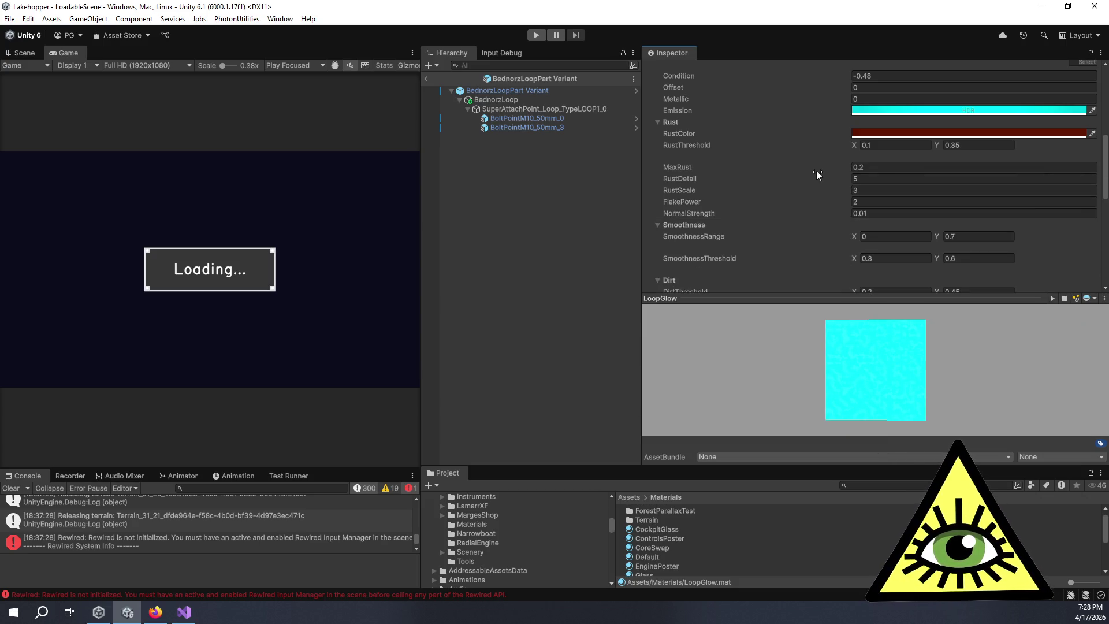
{"action": "scroll", "coordinate": [814, 179], "scroll_direction": "down", "scroll_amount": 3}
{"action": "left_click", "coordinate": [872, 96]}
{"action": "type", "text": "2"}
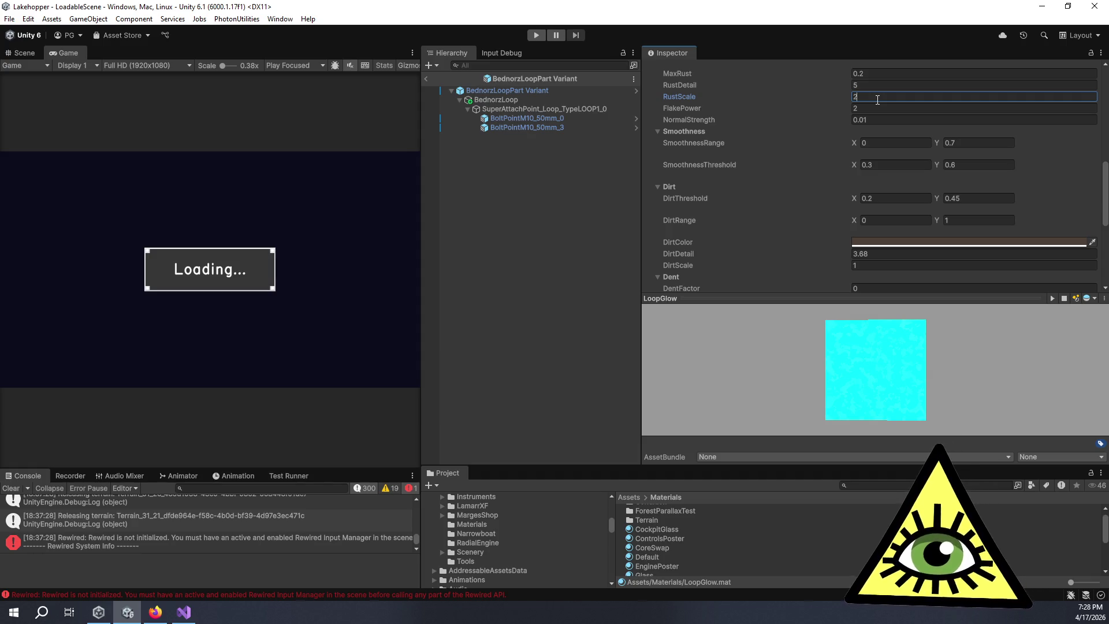
{"action": "type", "text": "3"}
Step: Commit RustScale as 2, then move through the RustDetail and FlakePower value fields
{"action": "key", "text": "Return"}
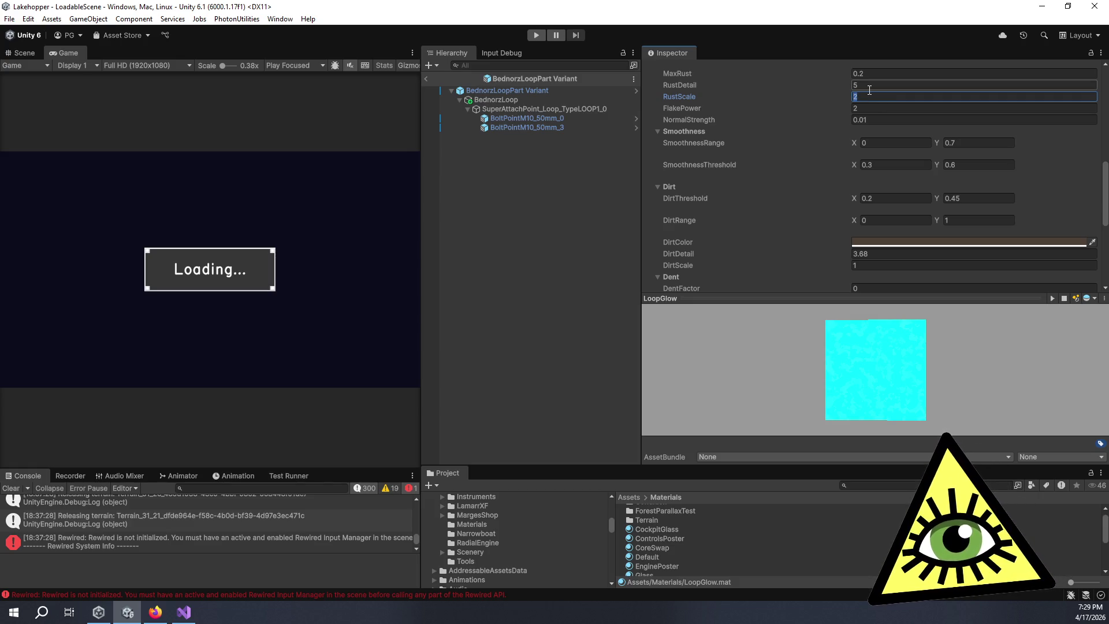
{"action": "type", "text": "2"}
{"action": "left_click", "coordinate": [882, 85]}
{"action": "left_click", "coordinate": [897, 97]}
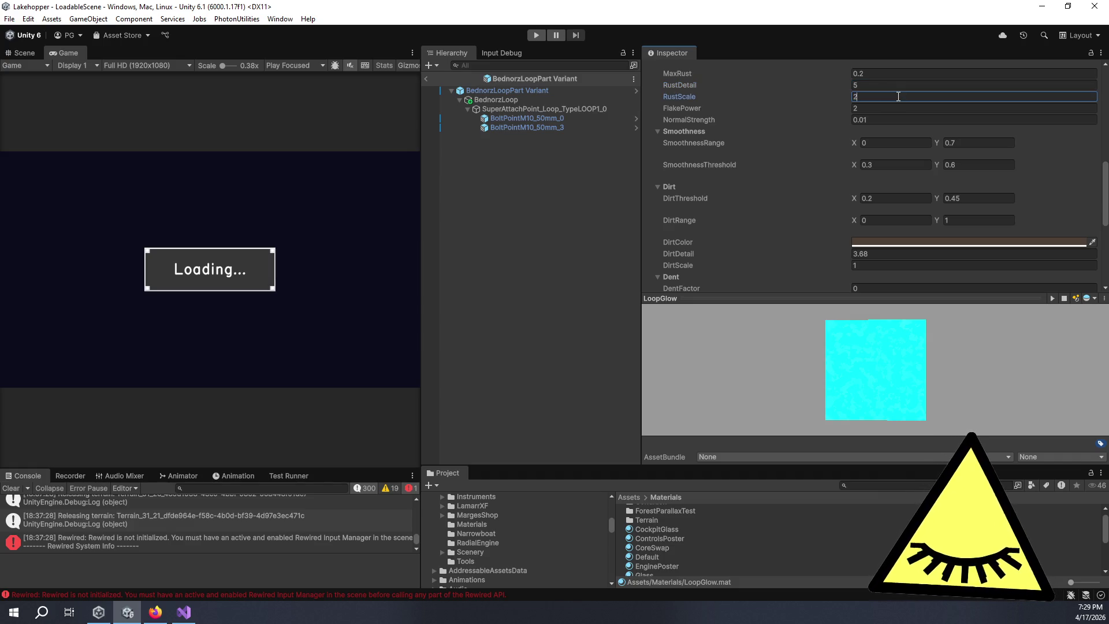
{"action": "left_click", "coordinate": [914, 109]}
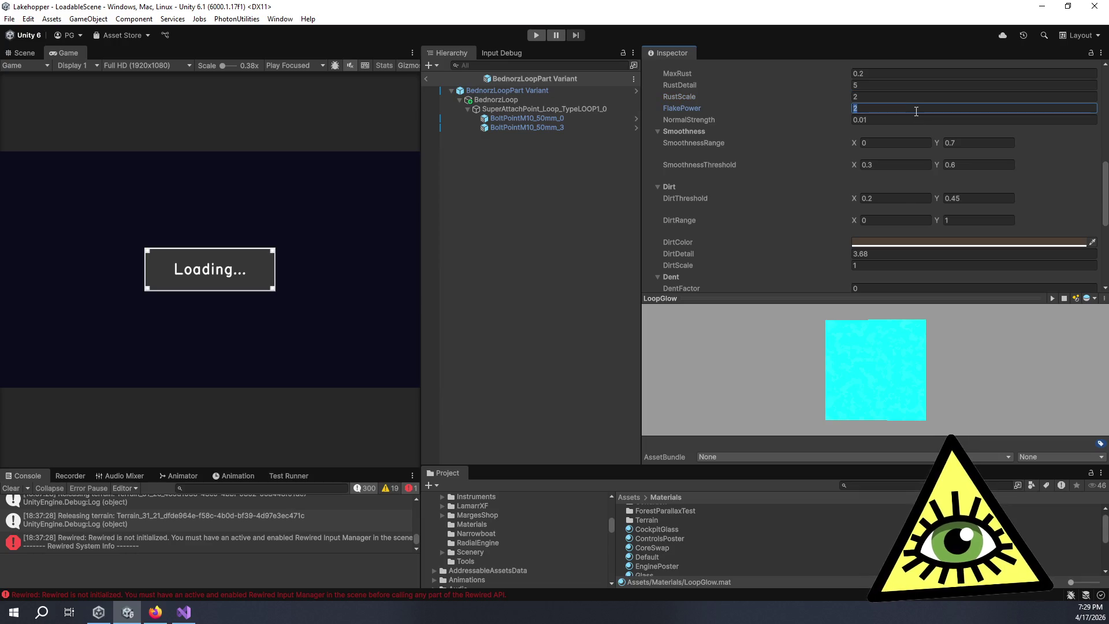
{"action": "left_click", "coordinate": [916, 111]}
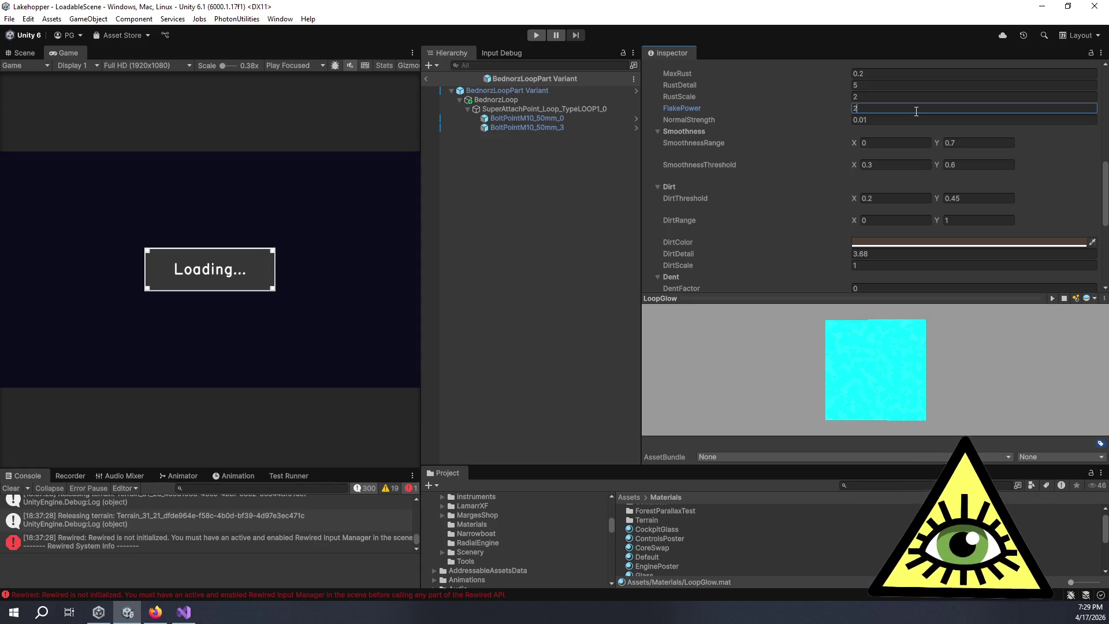
{"action": "left_click", "coordinate": [885, 99]}
{"action": "left_click", "coordinate": [885, 108]}
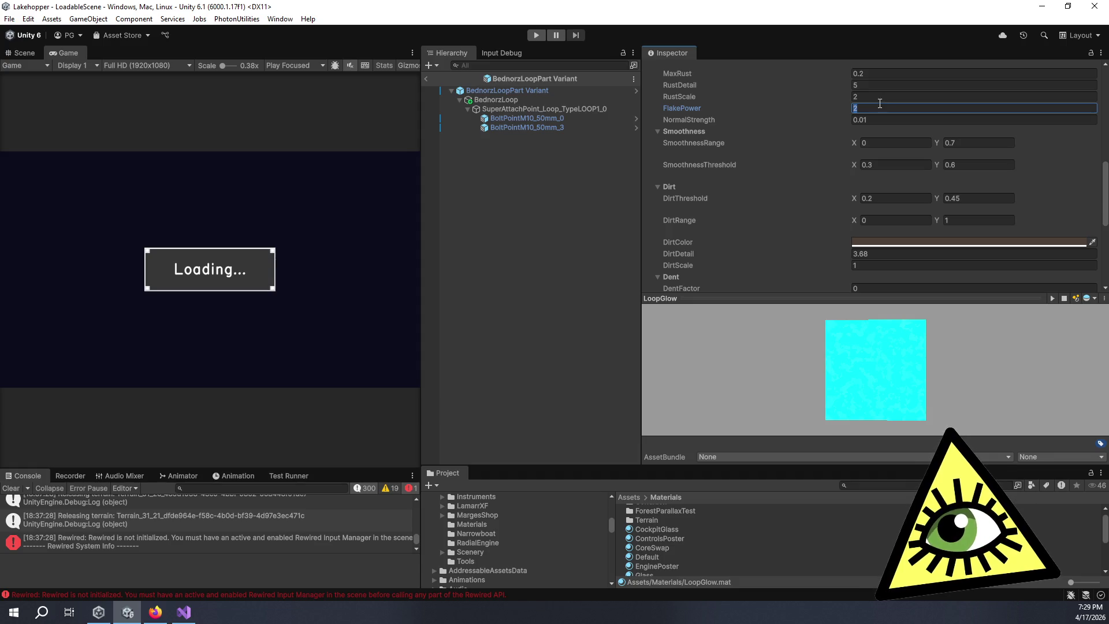
{"action": "left_click", "coordinate": [868, 97]}
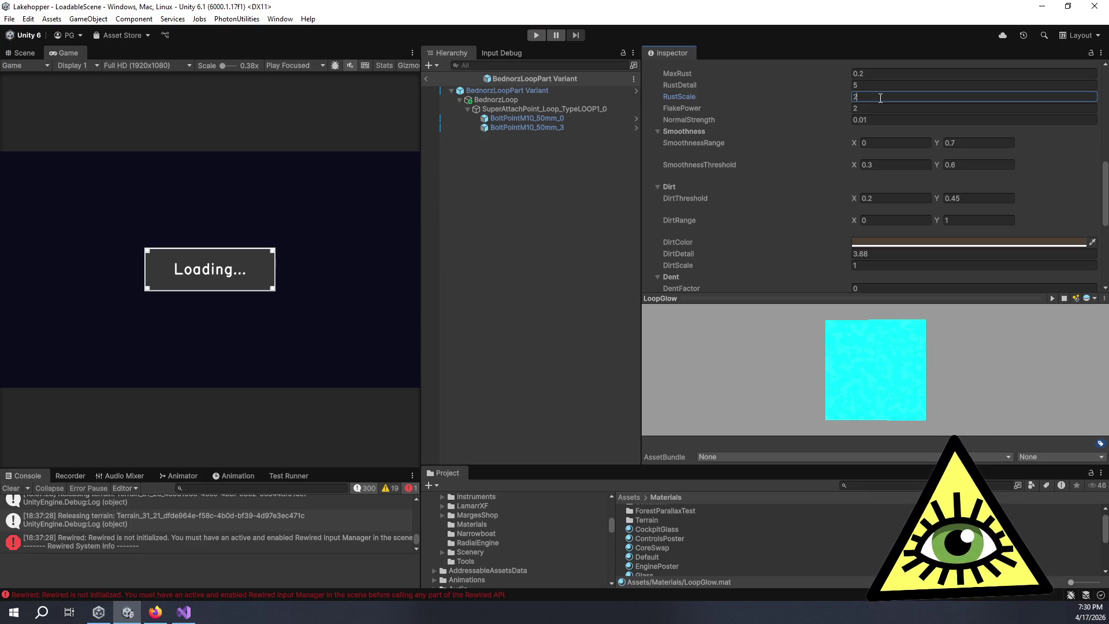
{"action": "left_click", "coordinate": [894, 106]}
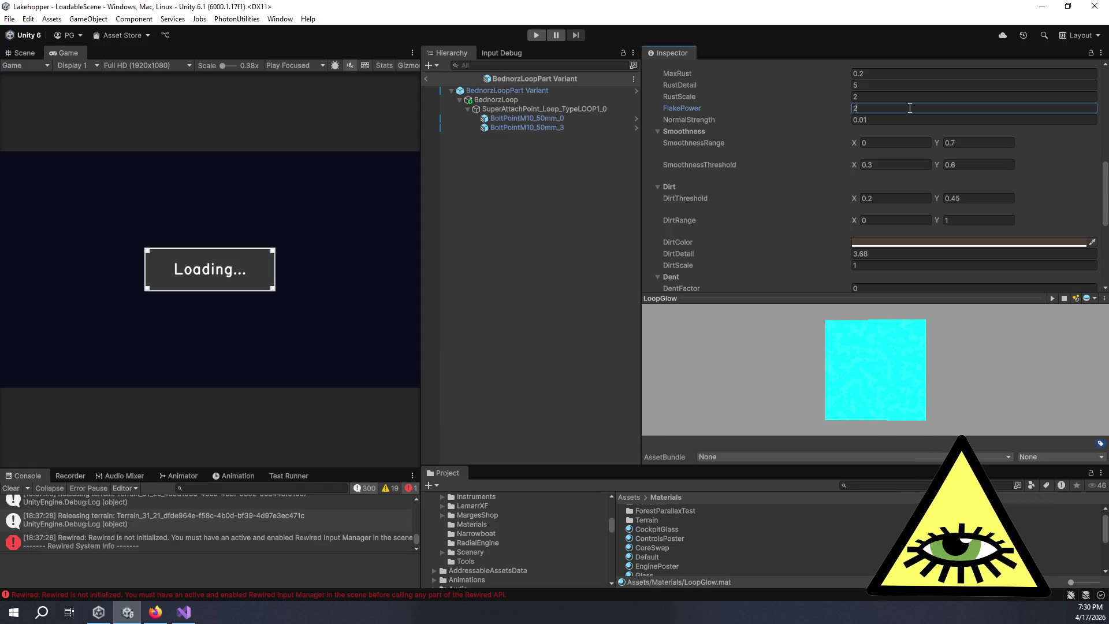
{"action": "double_click", "coordinate": [910, 108]}
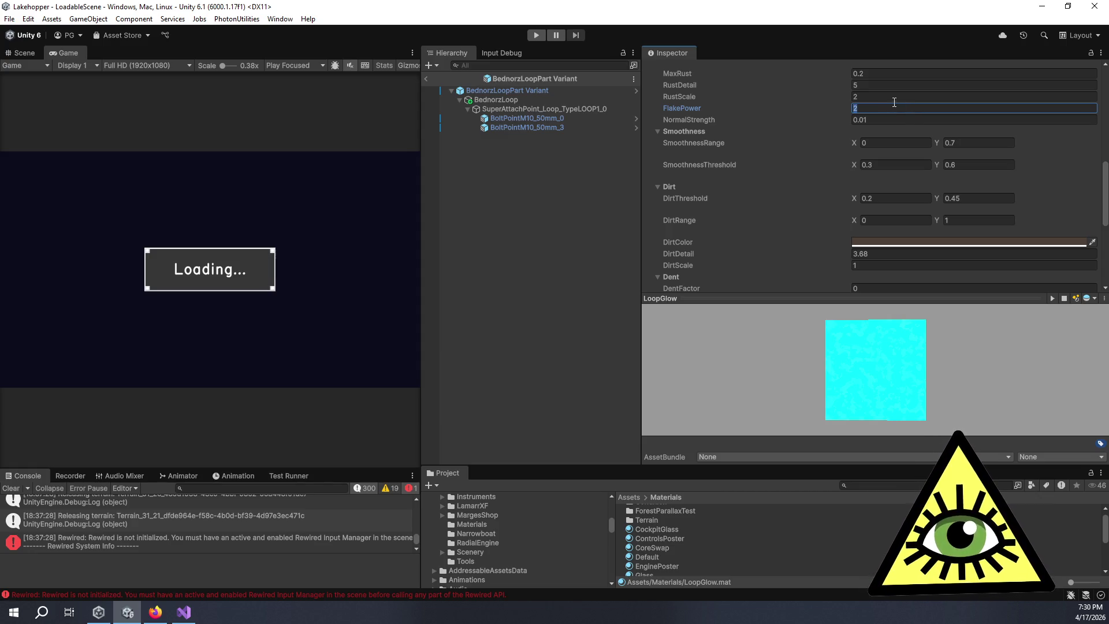
{"action": "left_click", "coordinate": [883, 97]}
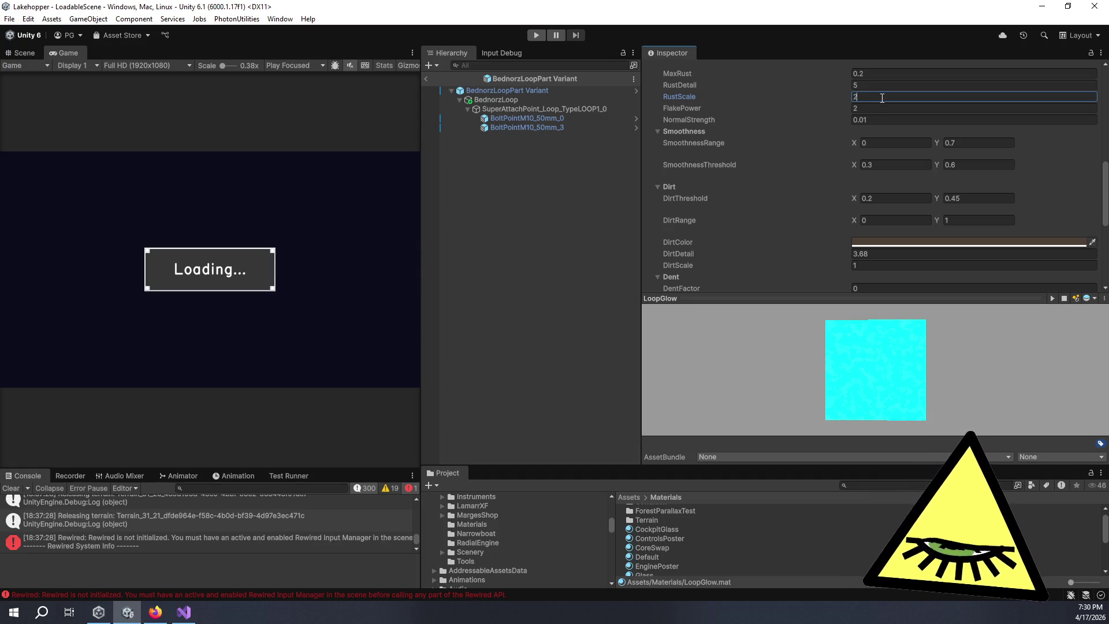
{"action": "left_click", "coordinate": [901, 119]}
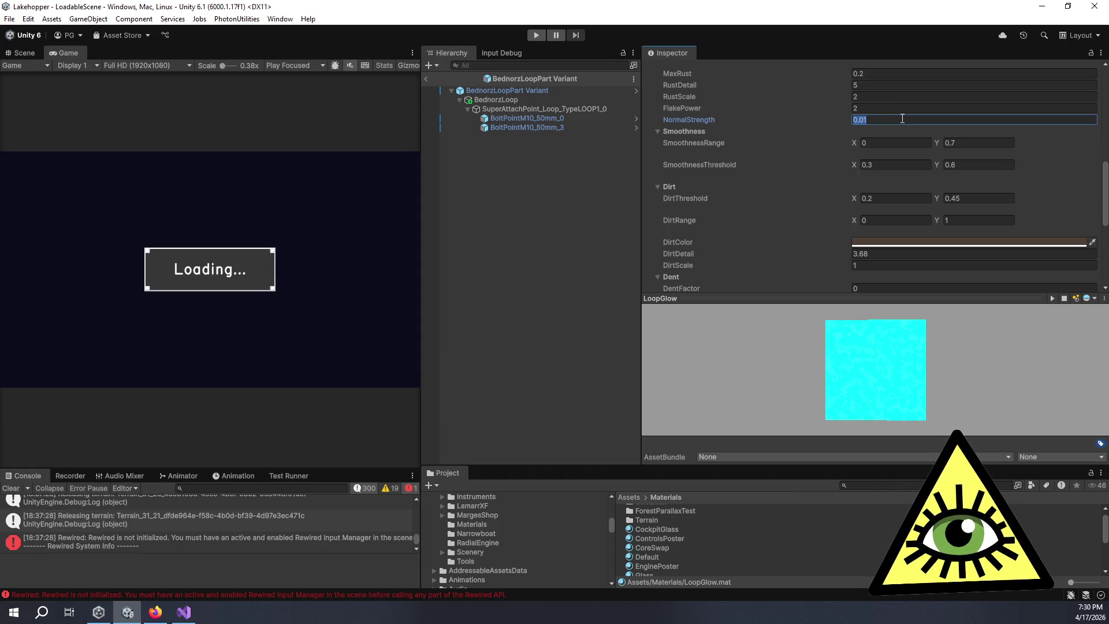
{"action": "left_click", "coordinate": [902, 112]}
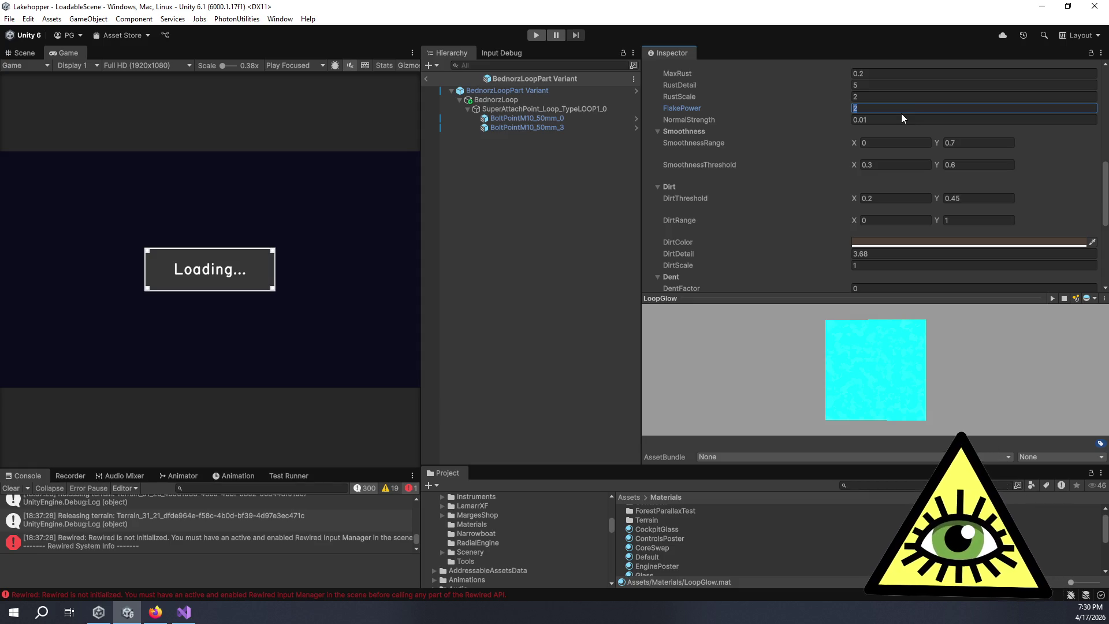
{"action": "scroll", "coordinate": [872, 119], "scroll_direction": "up", "scroll_amount": 5}
{"action": "scroll", "coordinate": [833, 149], "scroll_direction": "down", "scroll_amount": 1}
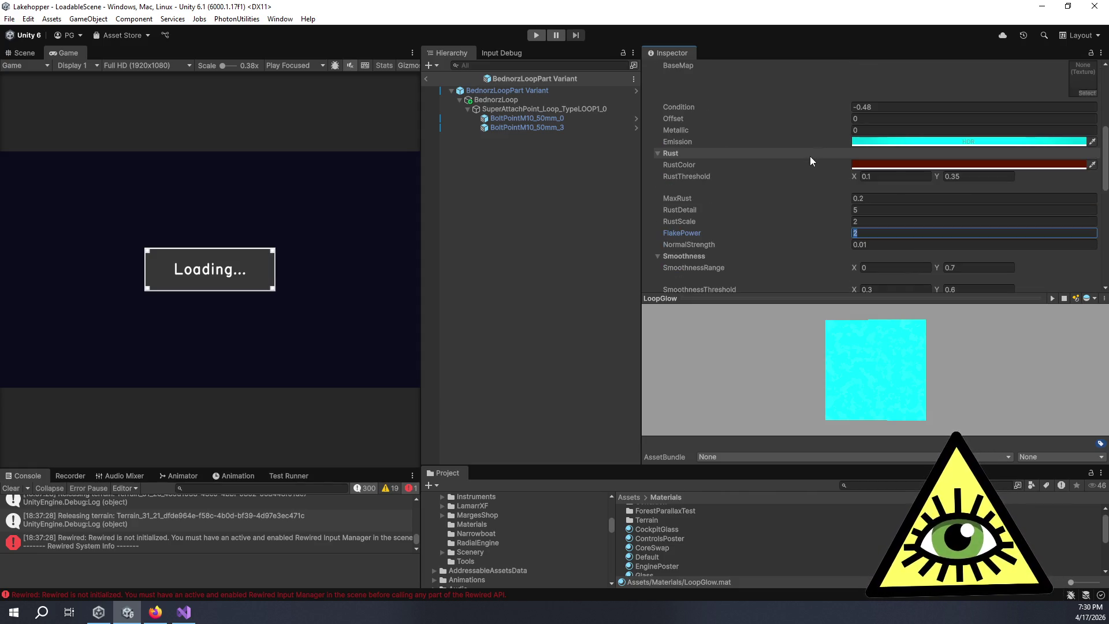
Step: Set LoopGlow's Condition to 1 and select the SmoothnessThreshold X value
{"action": "left_click", "coordinate": [923, 108]}
{"action": "type", "text": "1"}
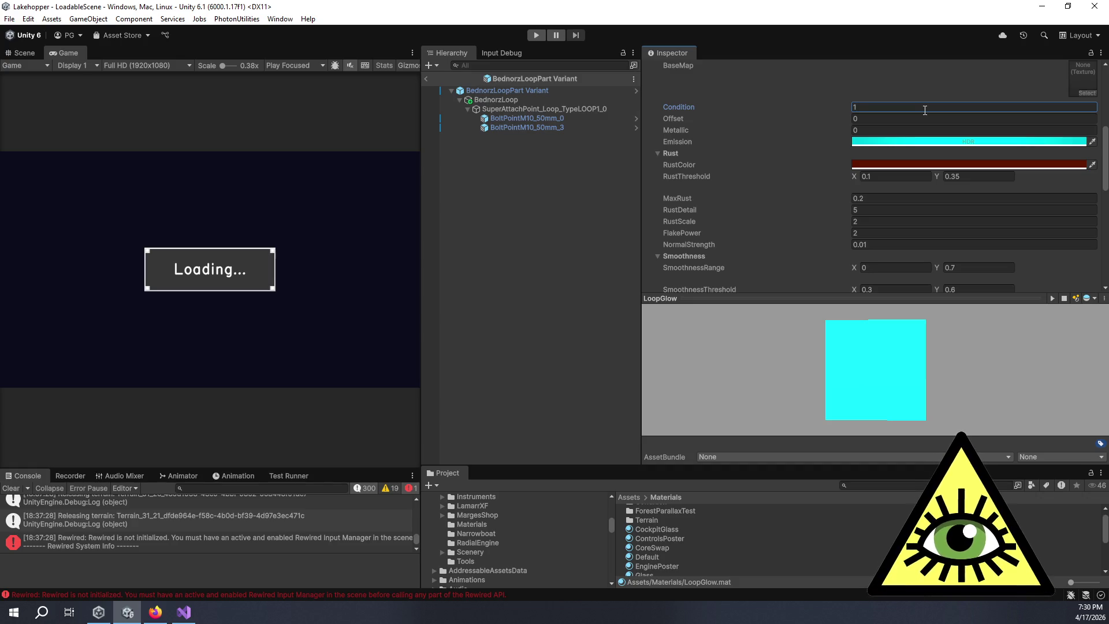
{"action": "scroll", "coordinate": [840, 219], "scroll_direction": "down", "scroll_amount": 2}
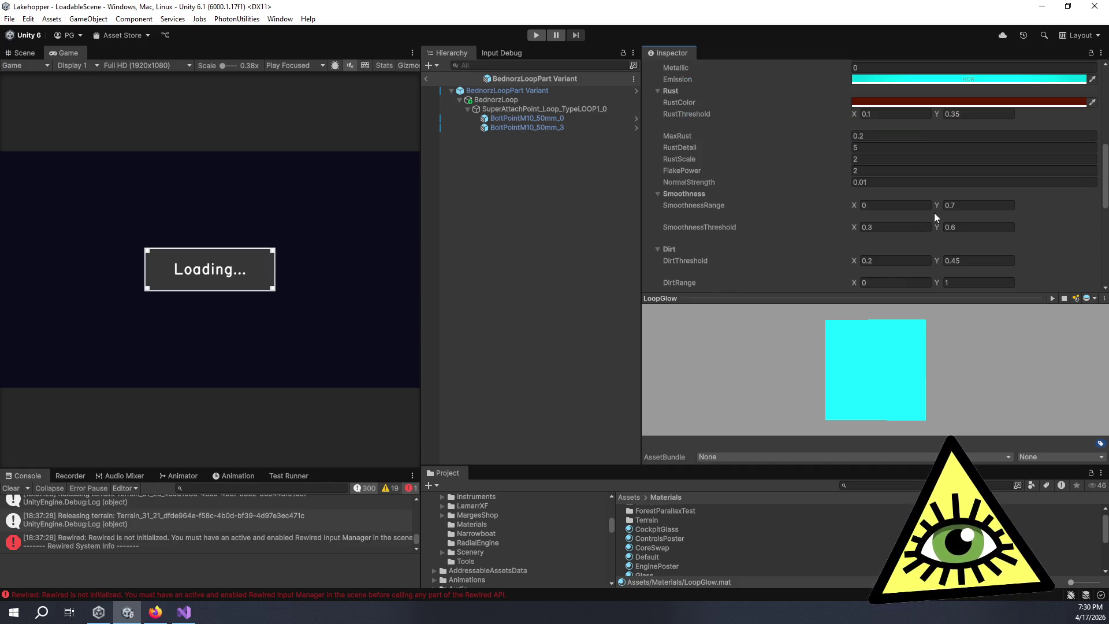
{"action": "left_click", "coordinate": [909, 228]}
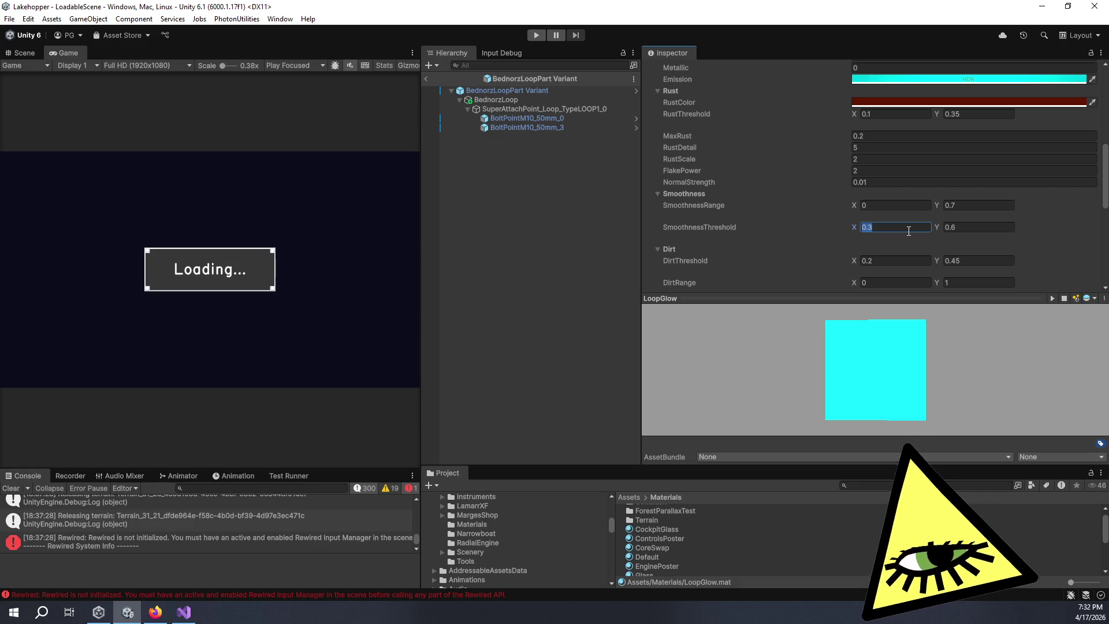
{"action": "left_click", "coordinate": [908, 231]}
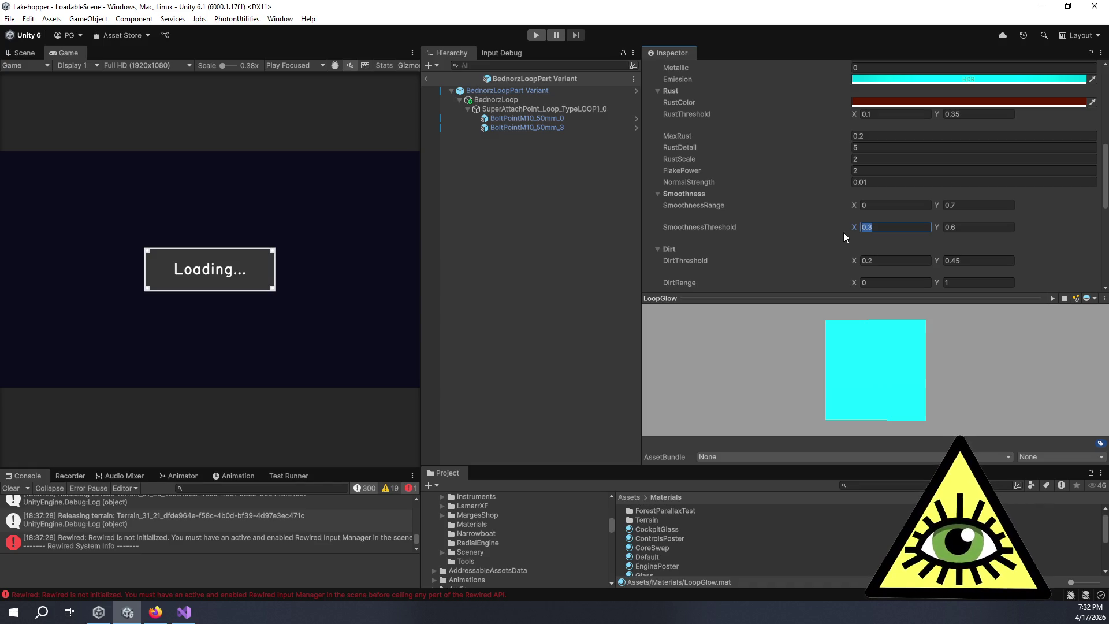
Step: Set SmoothnessThreshold to 0.5–0.9 and DirtThreshold to 0.3–0.7 on LoopGlow
{"action": "type", "text": "0.5"}
{"action": "key", "text": "Tab"}
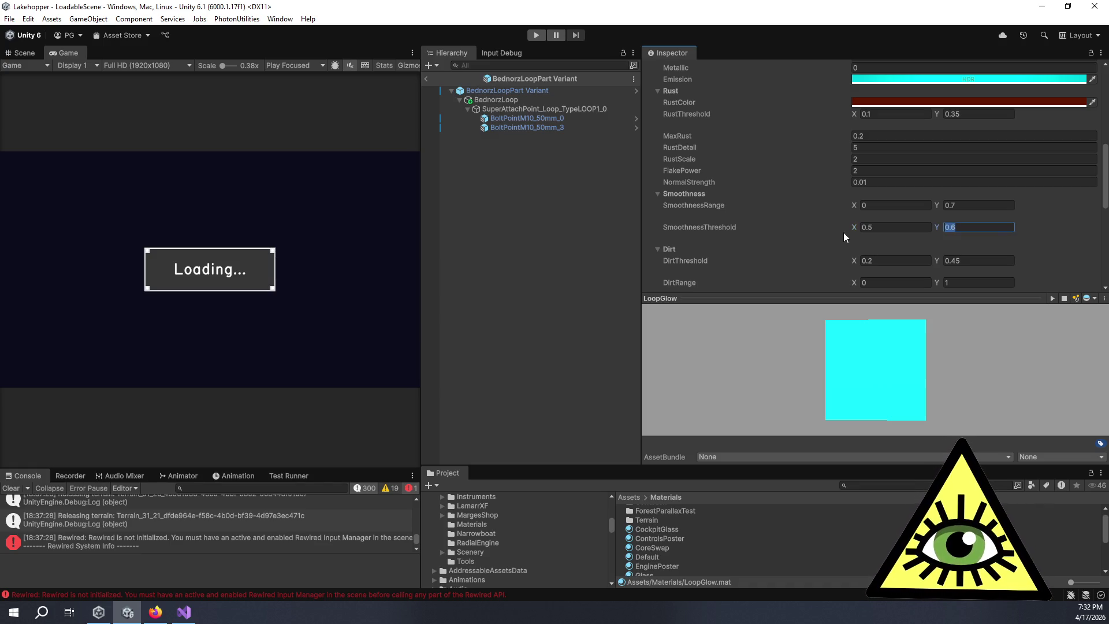
{"action": "type", "text": "0.9"}
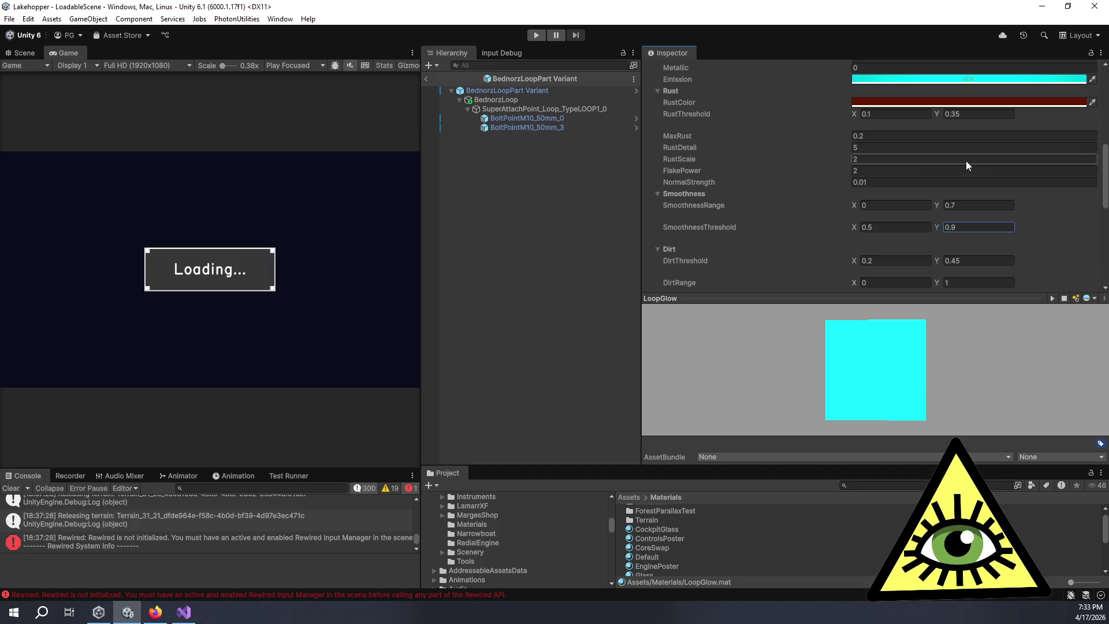
{"action": "left_click", "coordinate": [915, 256]}
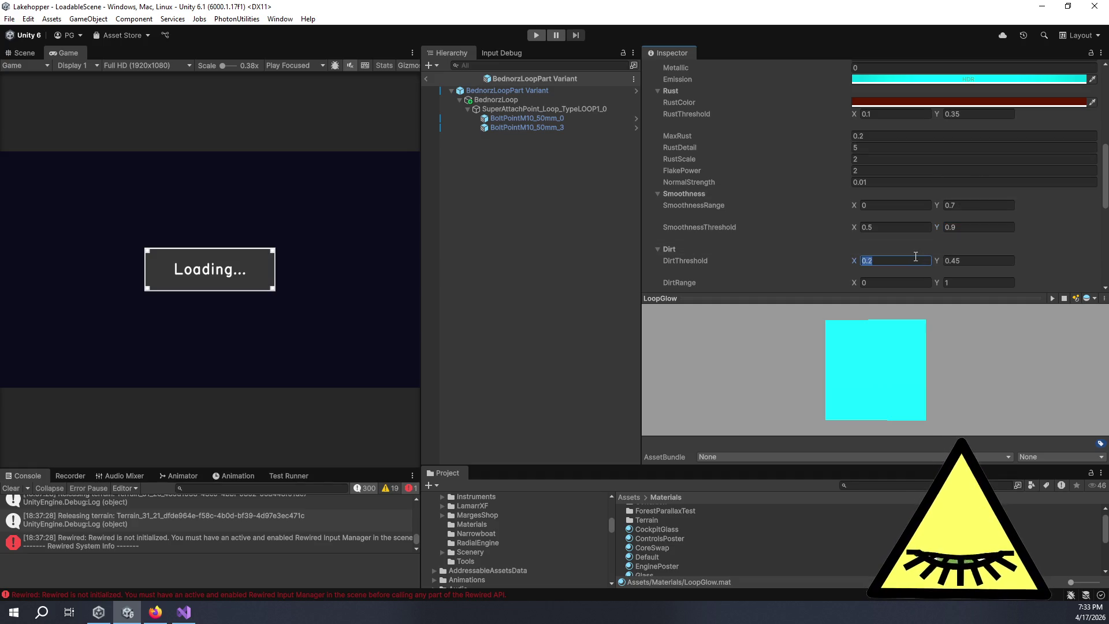
{"action": "type", "text": "0.3"}
{"action": "key", "text": "Tab"}
{"action": "type", "text": "0.7"}
Step: Set DentThreshold's upper value to 0.2, then select BednorzLoop in the Hierarchy
{"action": "scroll", "coordinate": [836, 241], "scroll_direction": "down", "scroll_amount": 4}
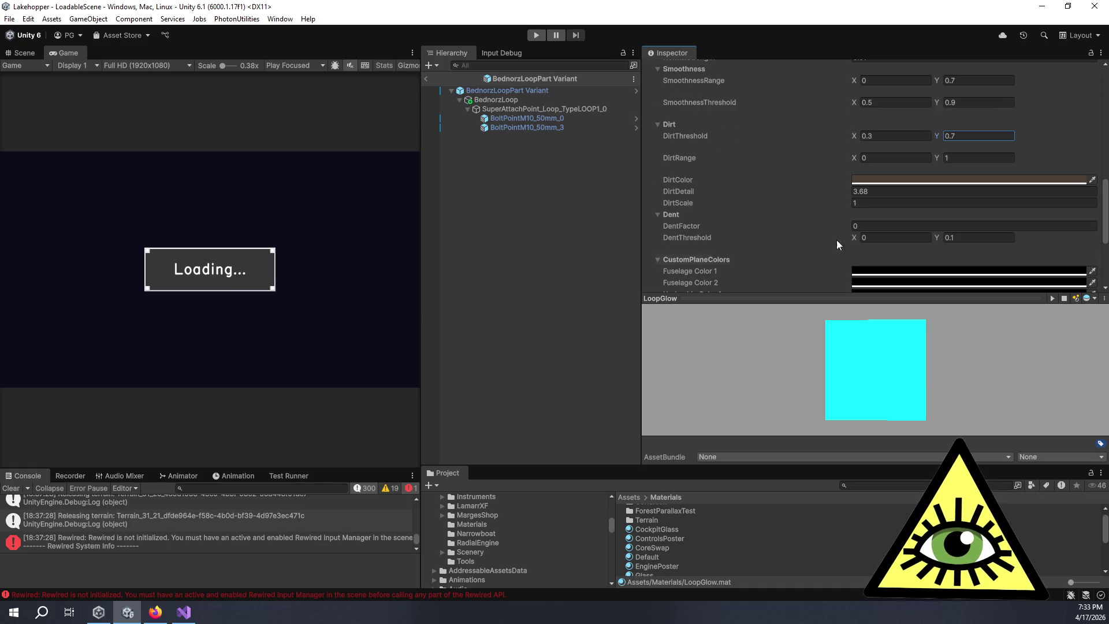
{"action": "left_click", "coordinate": [967, 238]}
{"action": "type", "text": "0.2"}
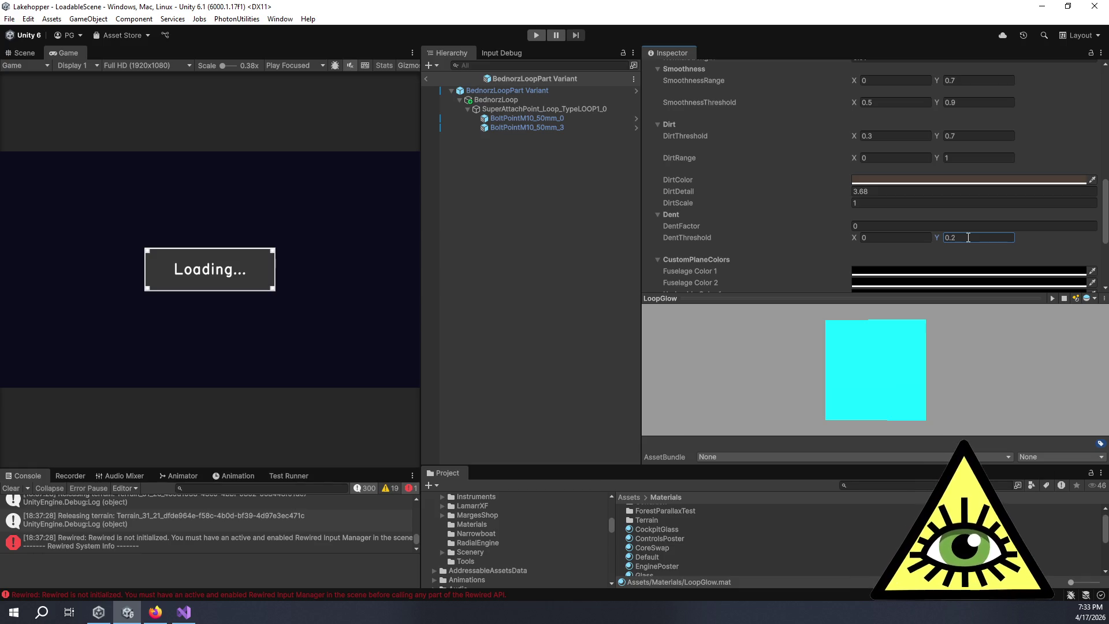
{"action": "left_click", "coordinate": [522, 99]}
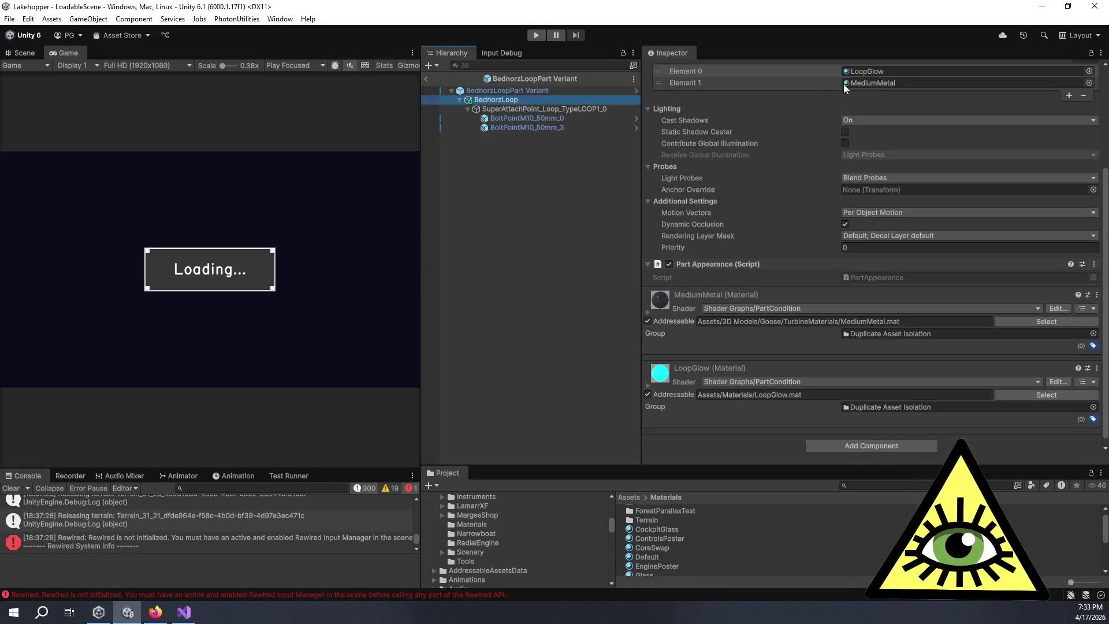
Step: Drag MediumMetal's Condition to -0.61 to preview rust, reset it to 1, and deselect
{"action": "double_click", "coordinate": [865, 82]}
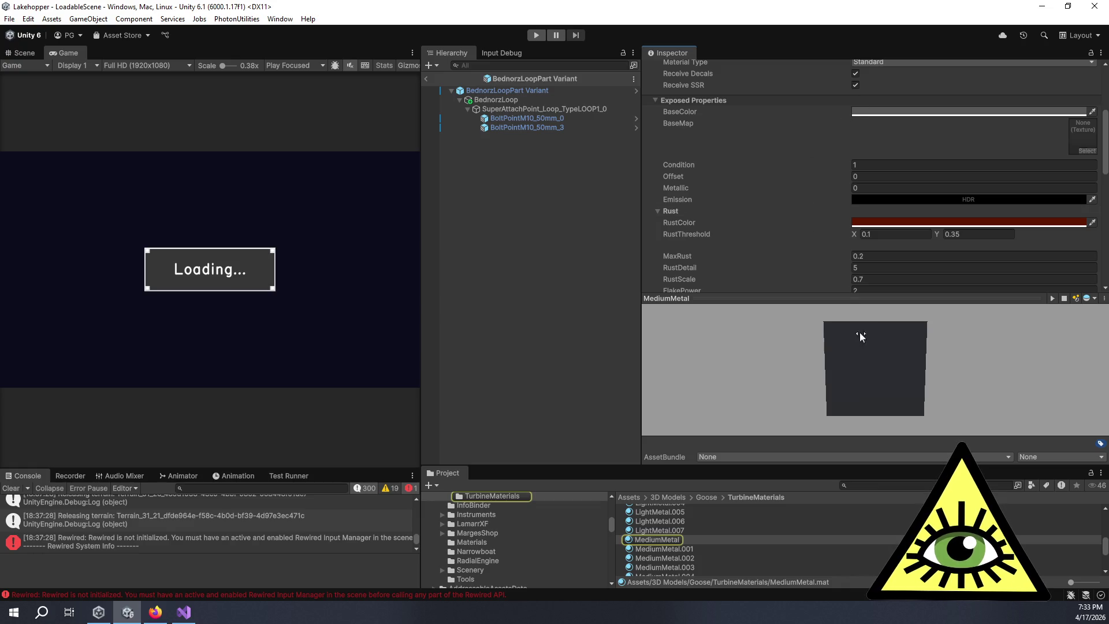
{"action": "scroll", "coordinate": [786, 244], "scroll_direction": "down", "scroll_amount": 3}
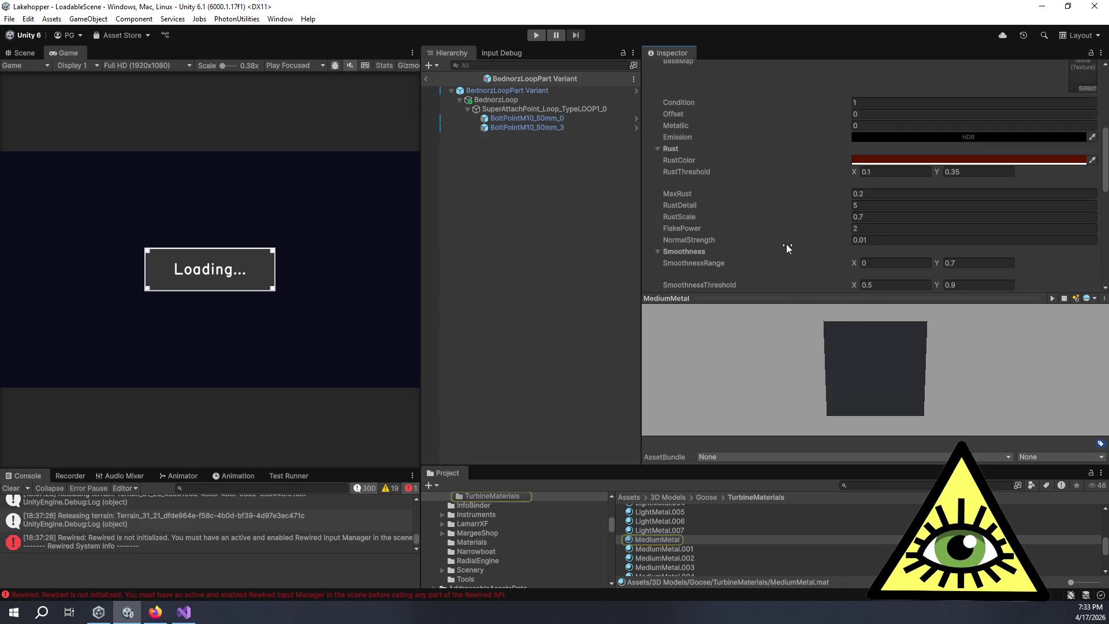
{"action": "mouse_move", "coordinate": [809, 108]}
{"action": "left_mouse_down"}
{"action": "mouse_move", "coordinate": [785, 102]}
{"action": "mouse_move", "coordinate": [774, 108]}
{"action": "mouse_move", "coordinate": [799, 109]}
{"action": "mouse_move", "coordinate": [775, 115]}
{"action": "left_mouse_up"}
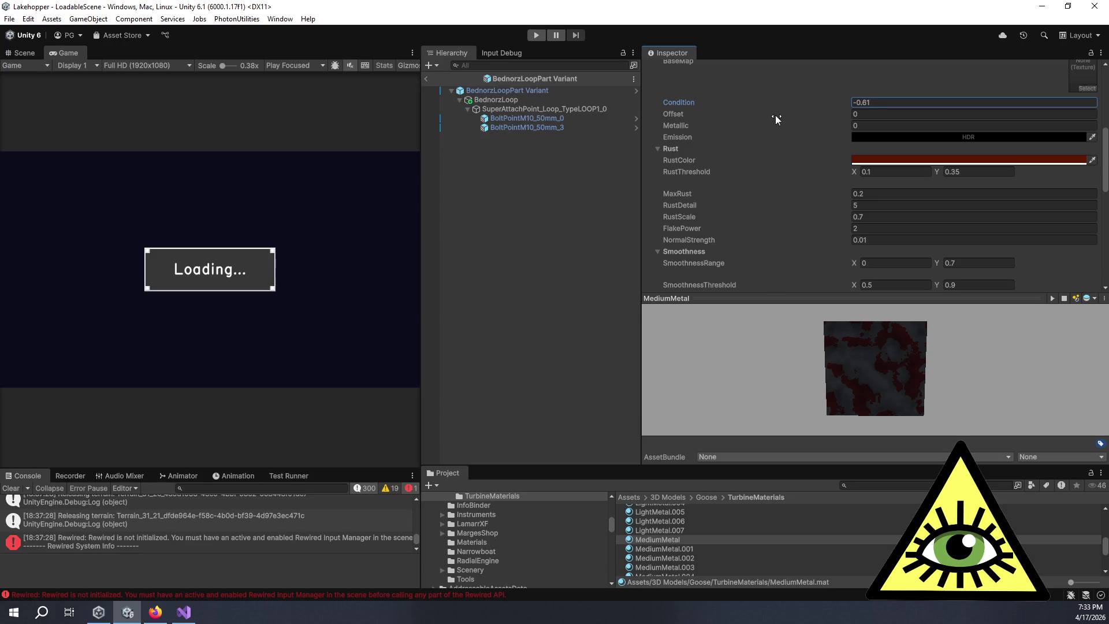
{"action": "left_click", "coordinate": [872, 104]}
{"action": "type", "text": "1"}
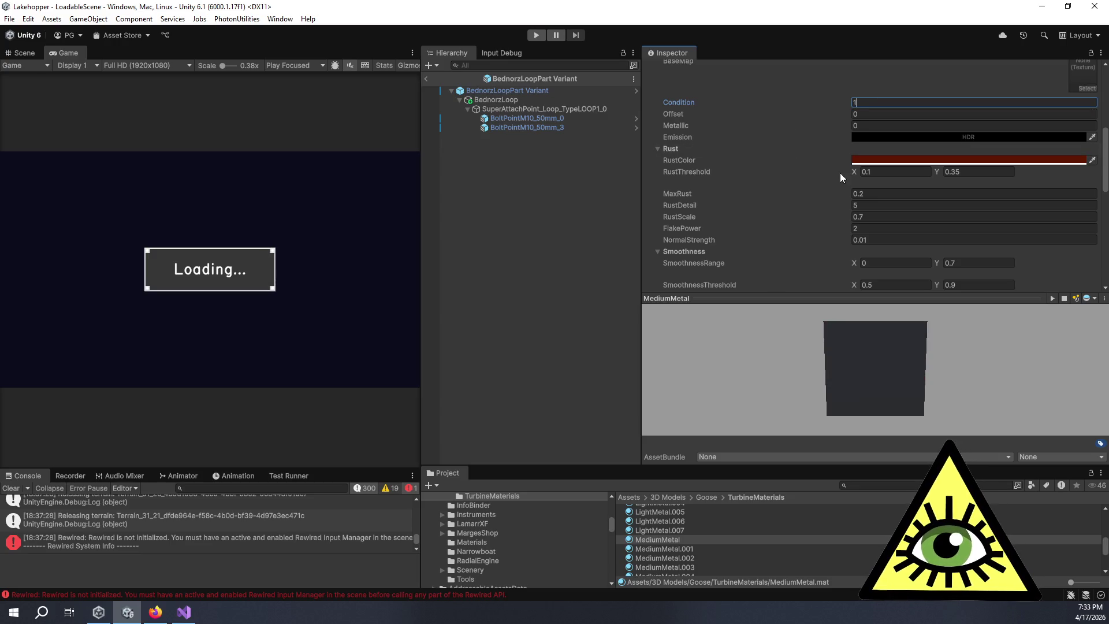
{"action": "left_click", "coordinate": [578, 184]}
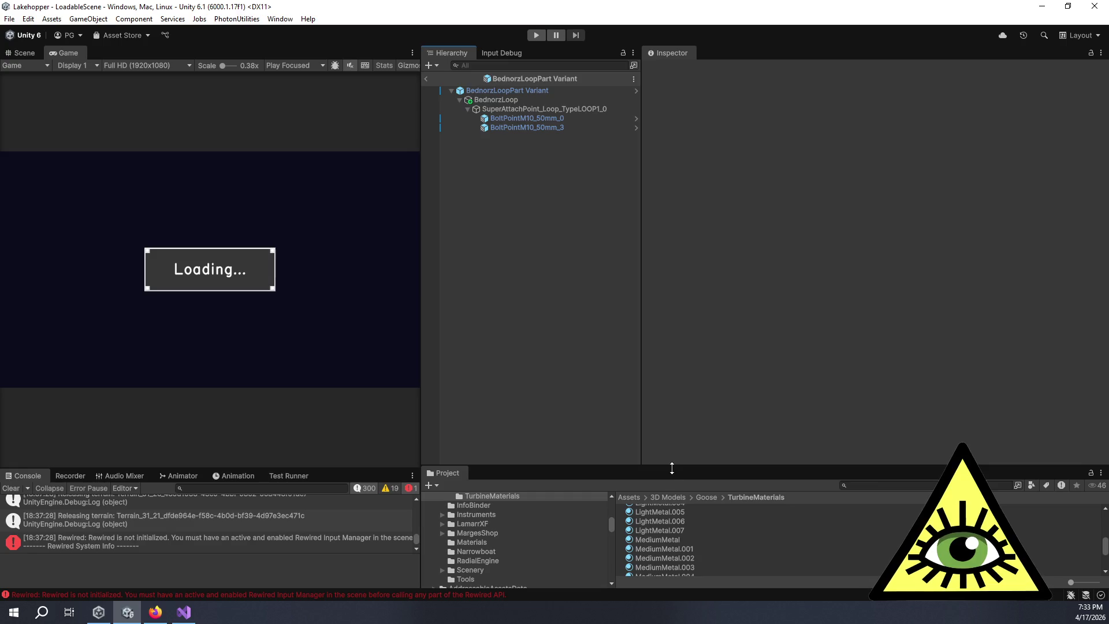
Step: Make the Project panel taller, select BednorzLoop, and ping its LoopGlow and MediumMetal materials
{"action": "left_click_drag", "start_coordinate": [672, 466], "coordinate": [681, 382]}
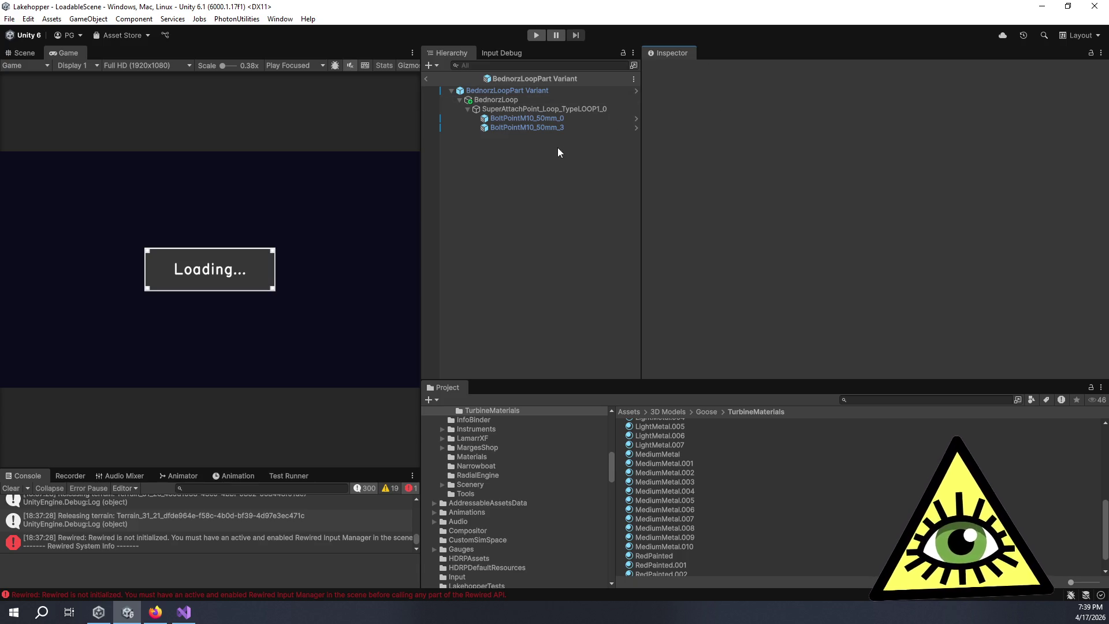
{"action": "left_click", "coordinate": [542, 101]}
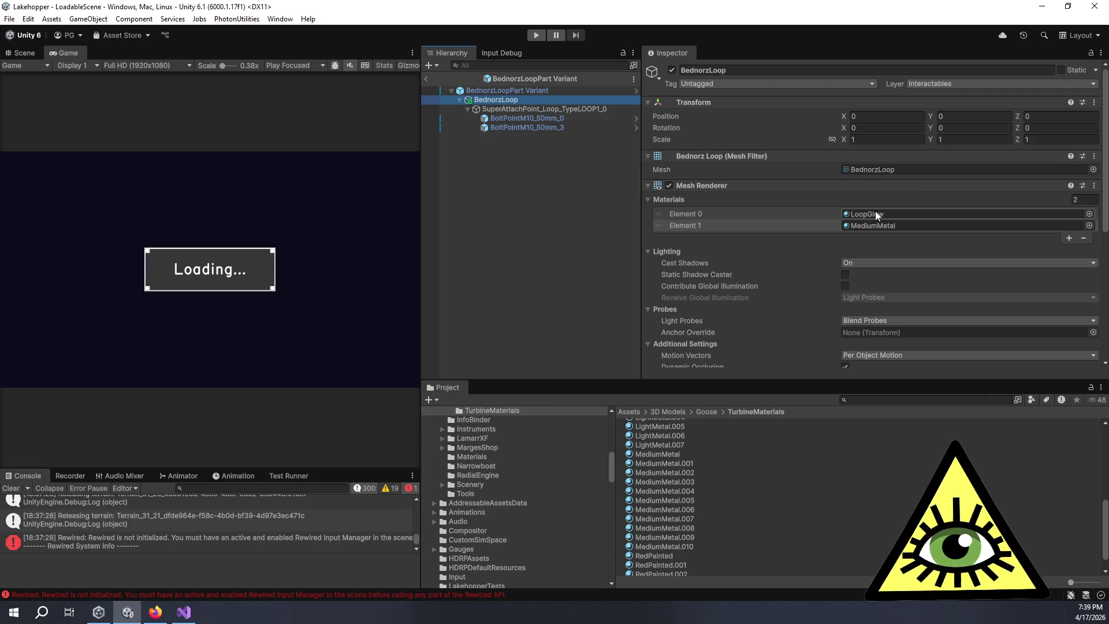
{"action": "left_click", "coordinate": [876, 213]}
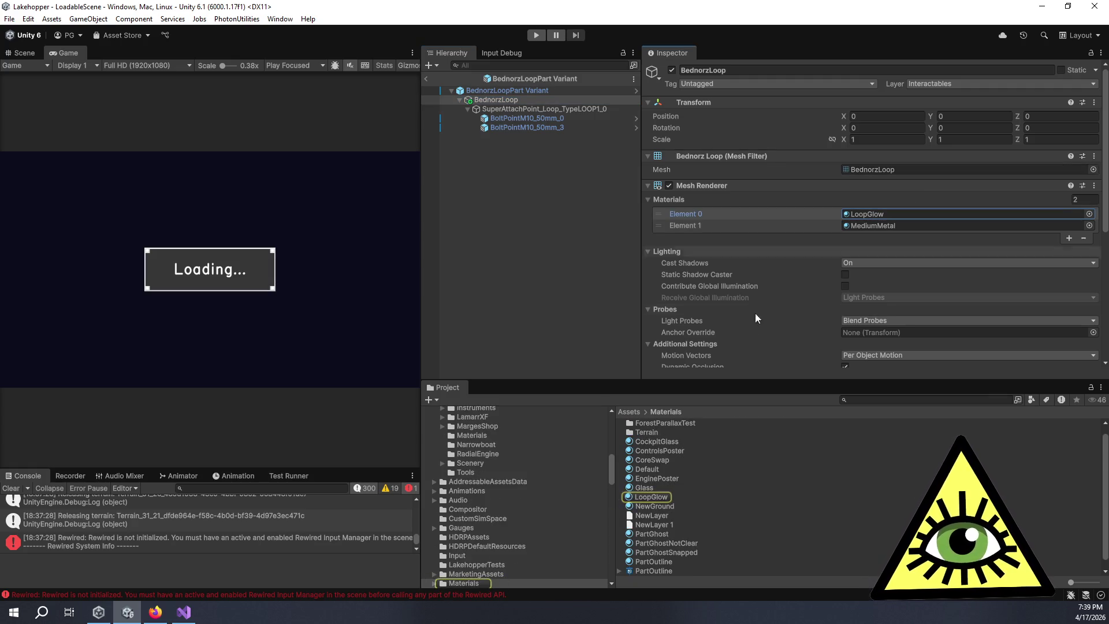
{"action": "left_click", "coordinate": [904, 225]}
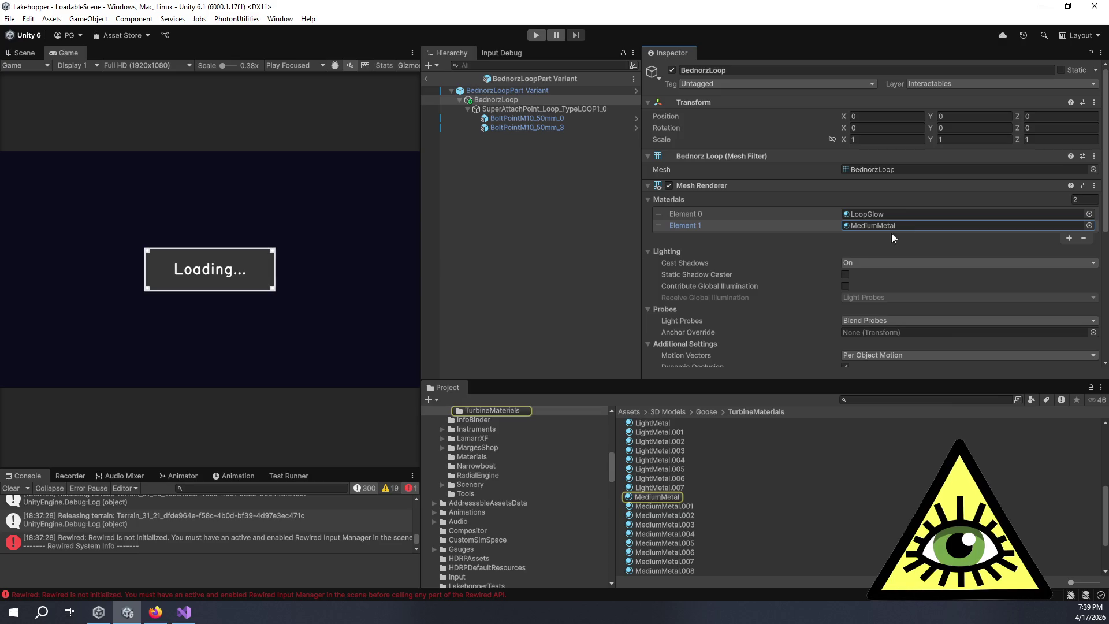
Step: Select MediumMetal and review its settings, including DirtThreshold 0.3–0.7, DirtDetail 3.68, DirtScale 1
{"action": "left_click", "coordinate": [666, 497]}
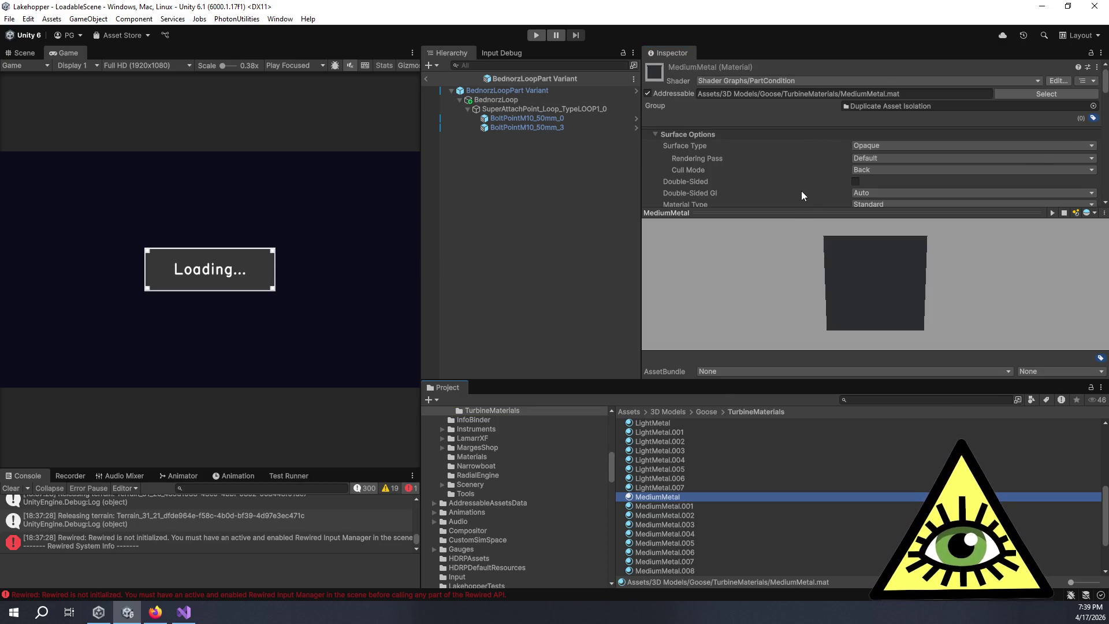
{"action": "scroll", "coordinate": [802, 190], "scroll_direction": "down", "scroll_amount": 10}
{"action": "scroll", "coordinate": [802, 190], "scroll_direction": "down", "scroll_amount": 1}
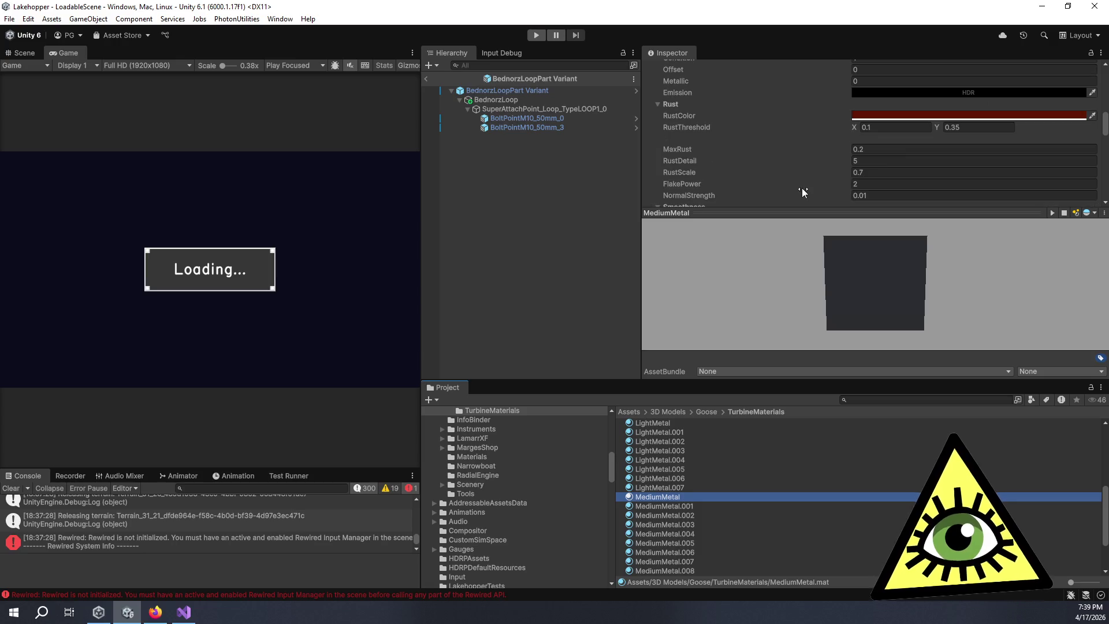
{"action": "scroll", "coordinate": [802, 190], "scroll_direction": "down", "scroll_amount": 2}
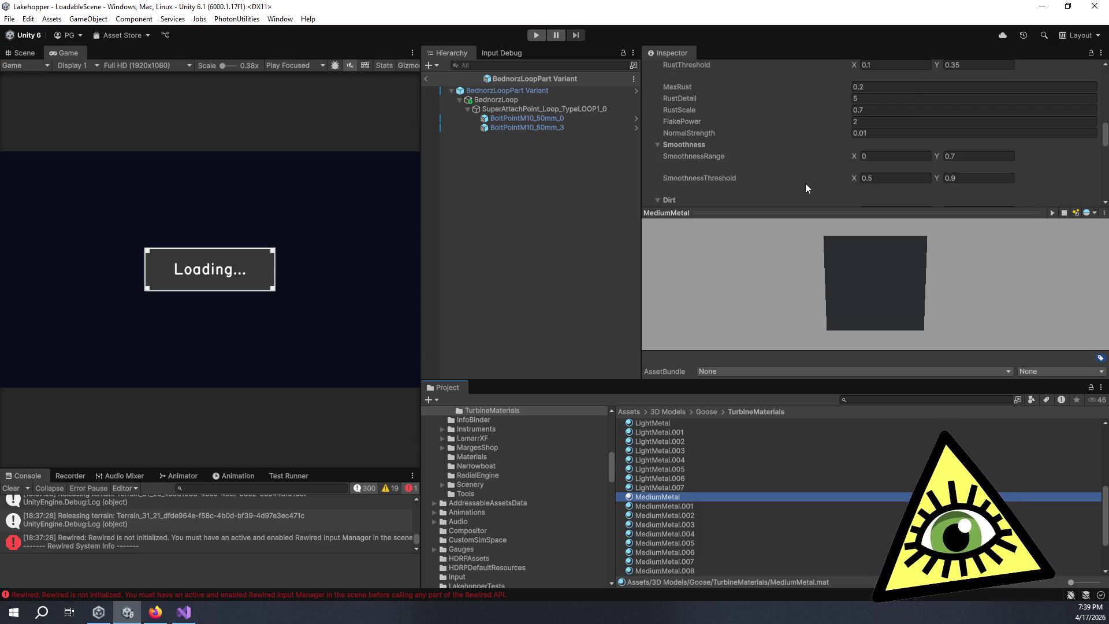
{"action": "scroll", "coordinate": [805, 188], "scroll_direction": "down", "scroll_amount": 1}
{"action": "scroll", "coordinate": [806, 189], "scroll_direction": "down", "scroll_amount": 1}
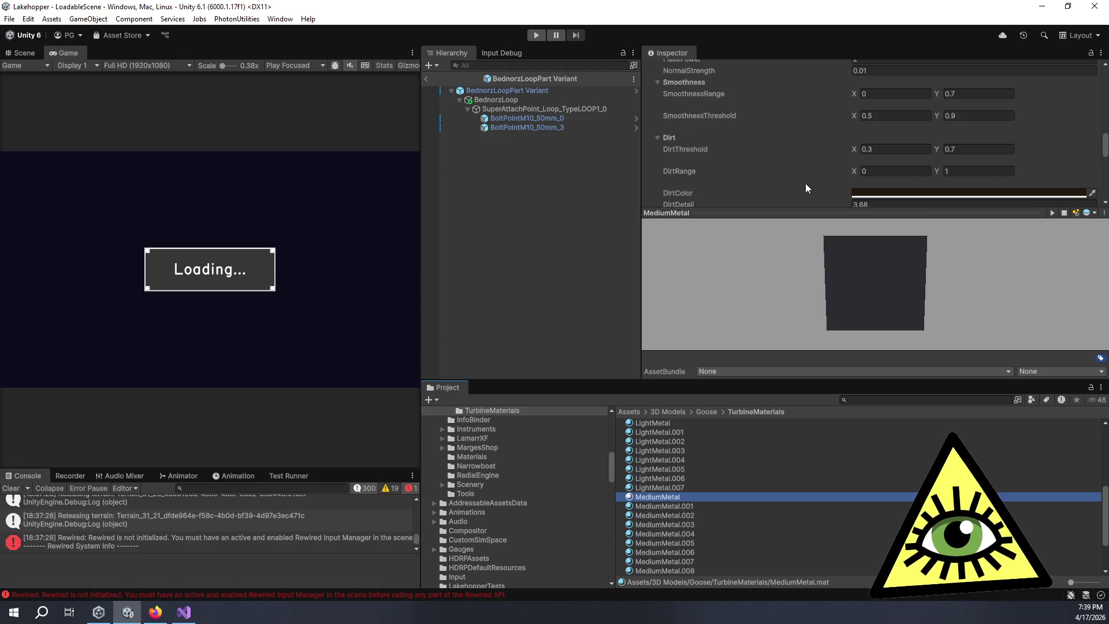
{"action": "scroll", "coordinate": [800, 186], "scroll_direction": "down", "scroll_amount": 2}
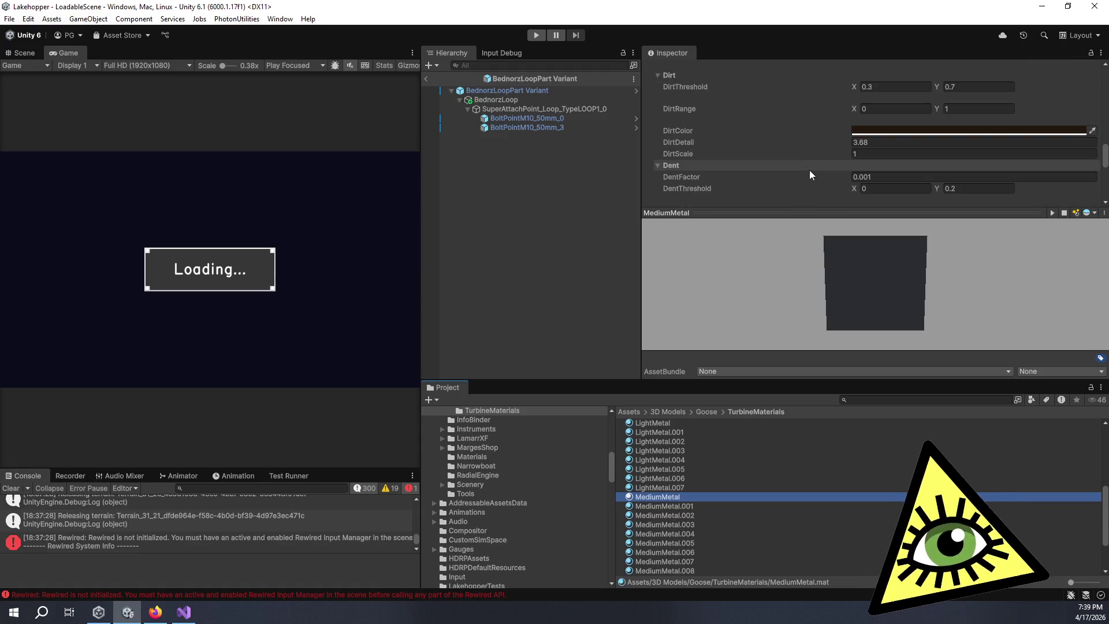
{"action": "scroll", "coordinate": [829, 186], "scroll_direction": "up", "scroll_amount": 1}
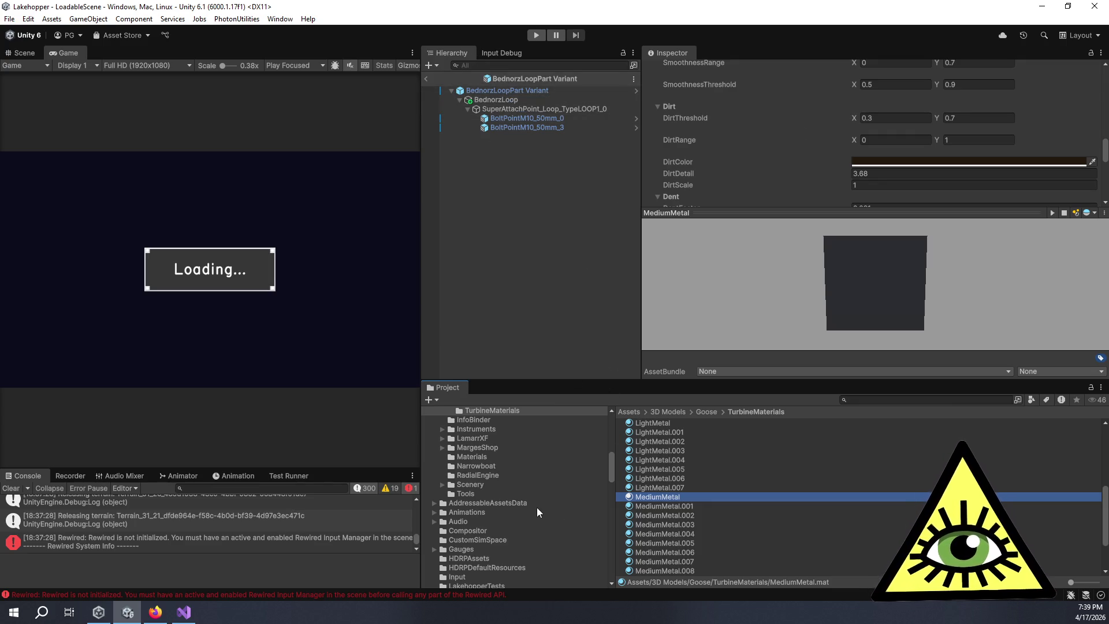
{"action": "scroll", "coordinate": [502, 463], "scroll_direction": "up", "scroll_amount": 5}
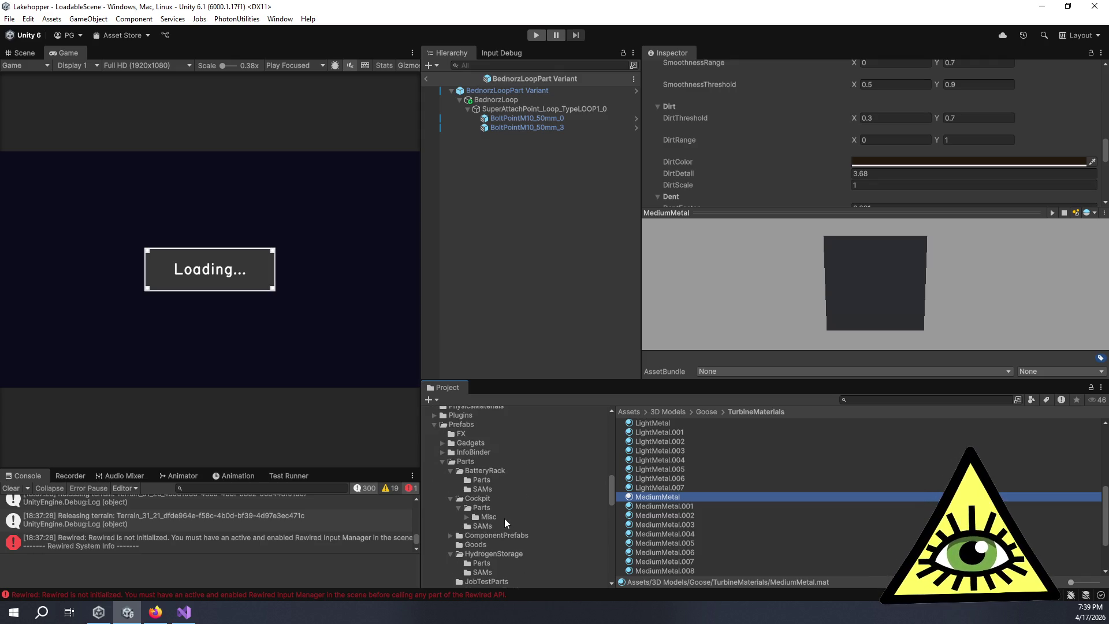
Step: Open CowlBottomPart Variant from MagnopropTurbine/Parts and select its CowlBottom mesh
{"action": "scroll", "coordinate": [505, 519], "scroll_direction": "down", "scroll_amount": 3}
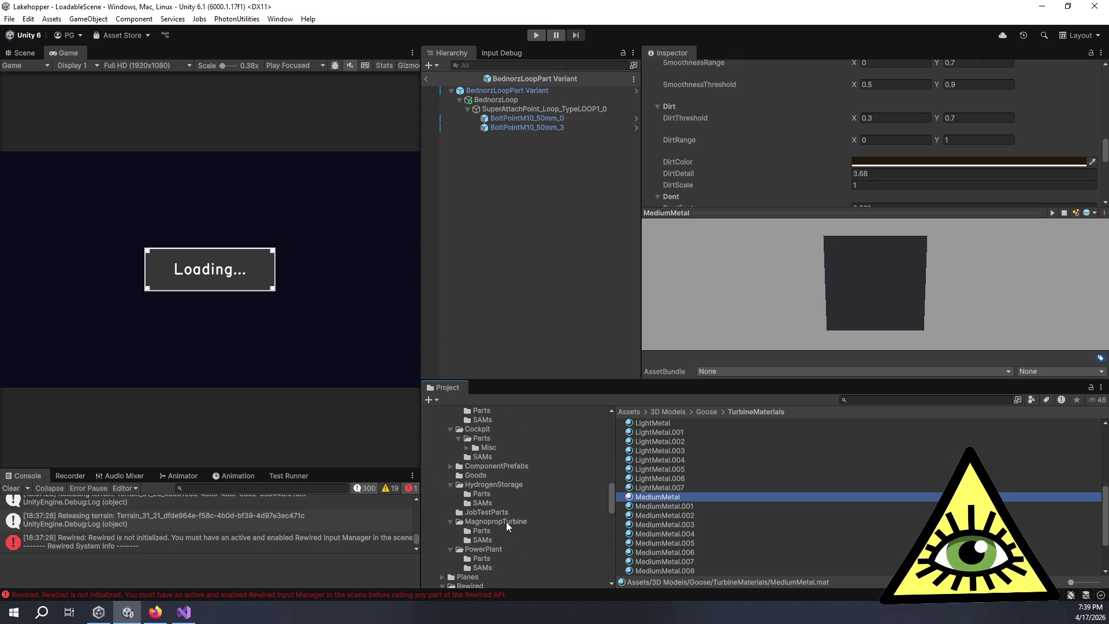
{"action": "left_click", "coordinate": [506, 492]}
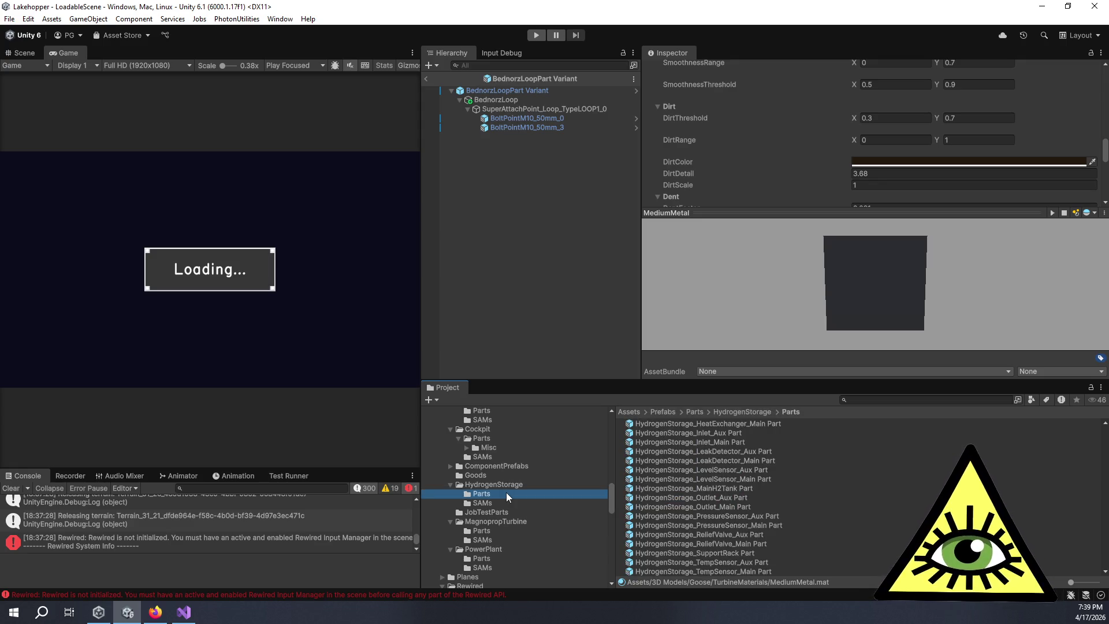
{"action": "left_click", "coordinate": [488, 530]}
{"action": "double_click", "coordinate": [656, 430]}
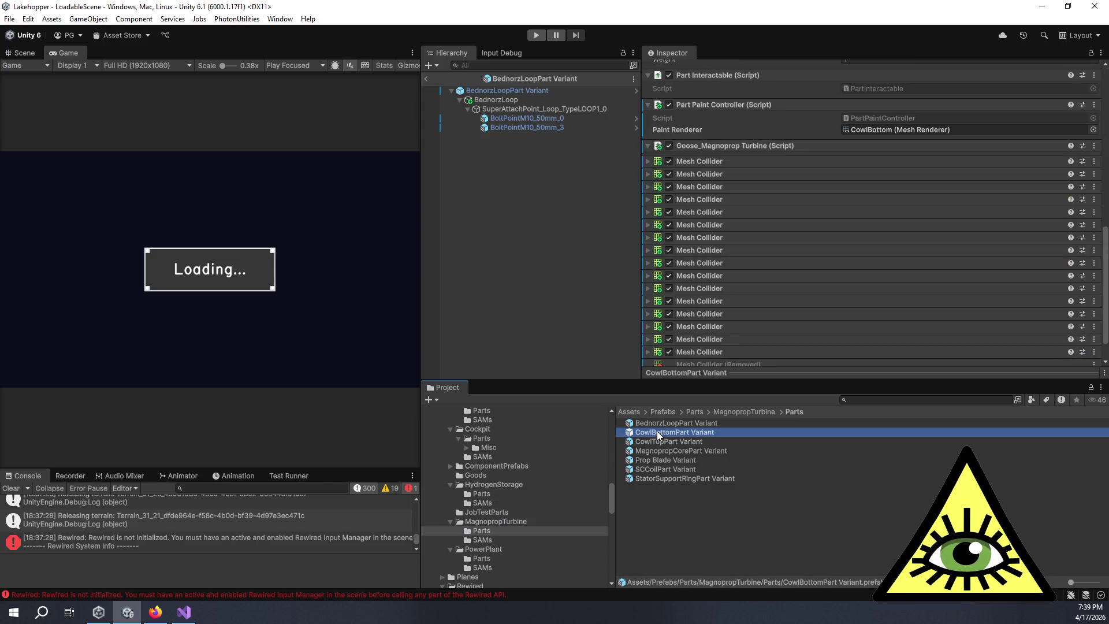
{"action": "left_click", "coordinate": [496, 100]}
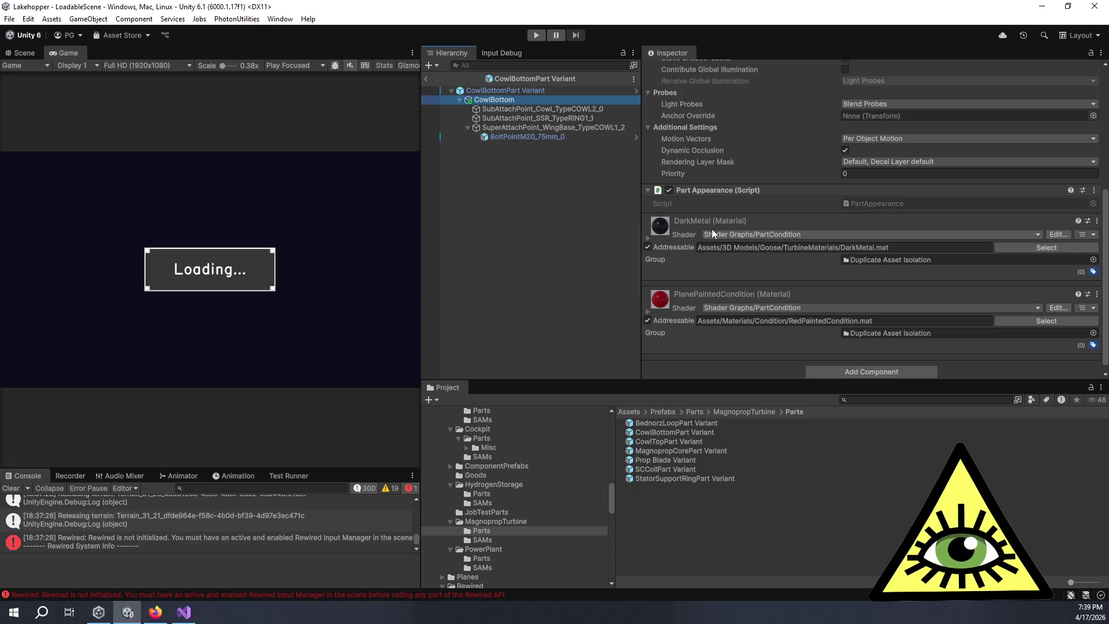
Step: Ping the DarkMetal material and review its condition settings
{"action": "scroll", "coordinate": [711, 229], "scroll_direction": "up", "scroll_amount": 5}
{"action": "left_click", "coordinate": [884, 194]}
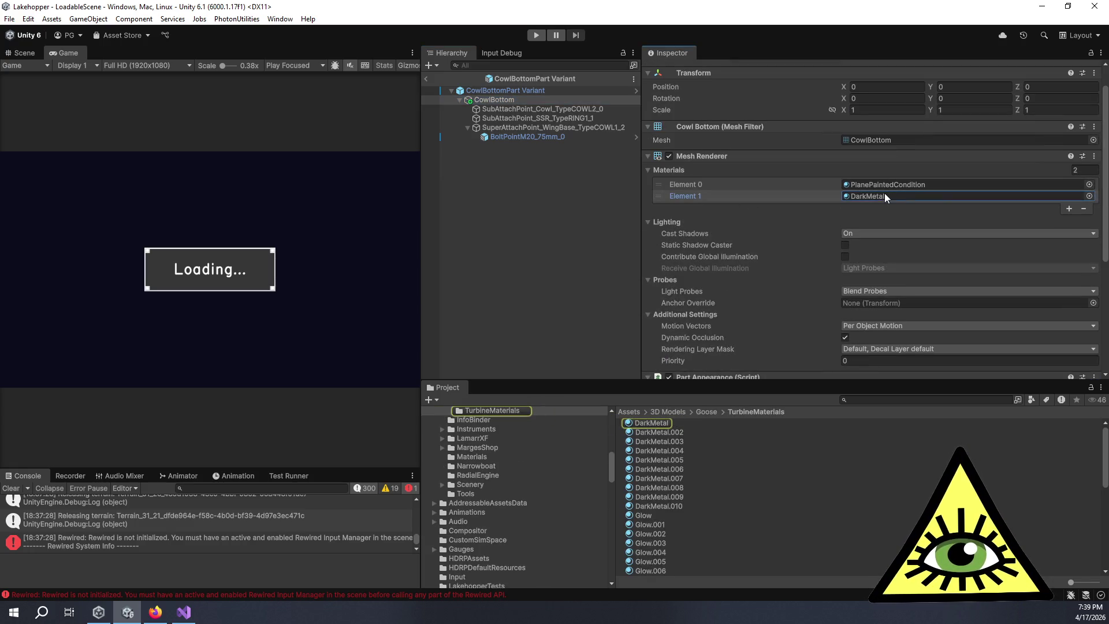
{"action": "left_click", "coordinate": [667, 422]}
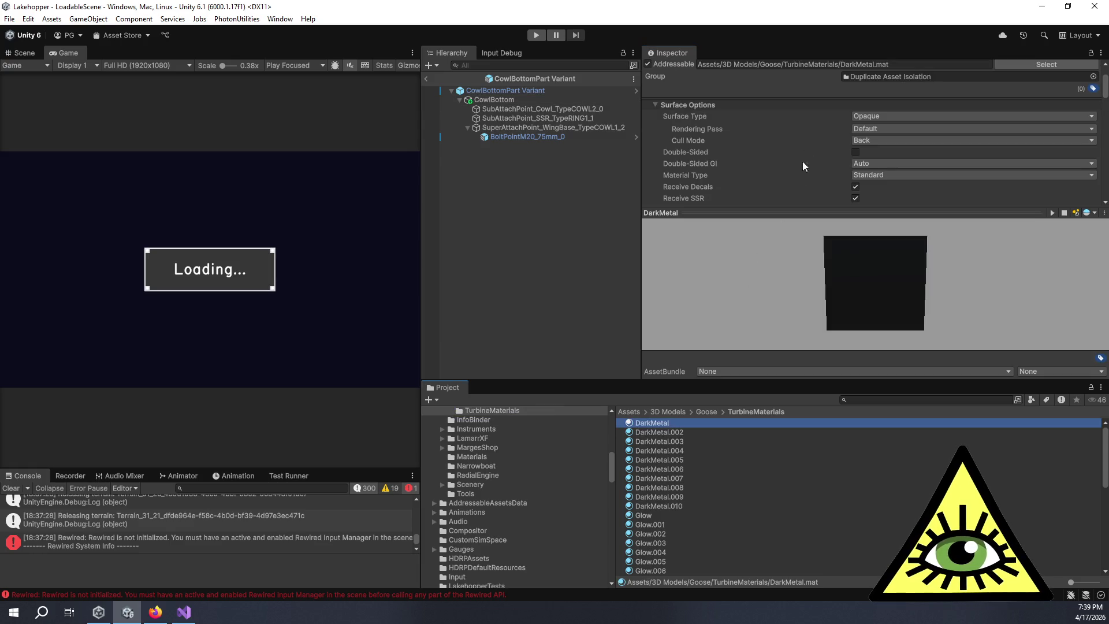
{"action": "scroll", "coordinate": [805, 147], "scroll_direction": "down", "scroll_amount": 5}
{"action": "scroll", "coordinate": [806, 150], "scroll_direction": "down", "scroll_amount": 5}
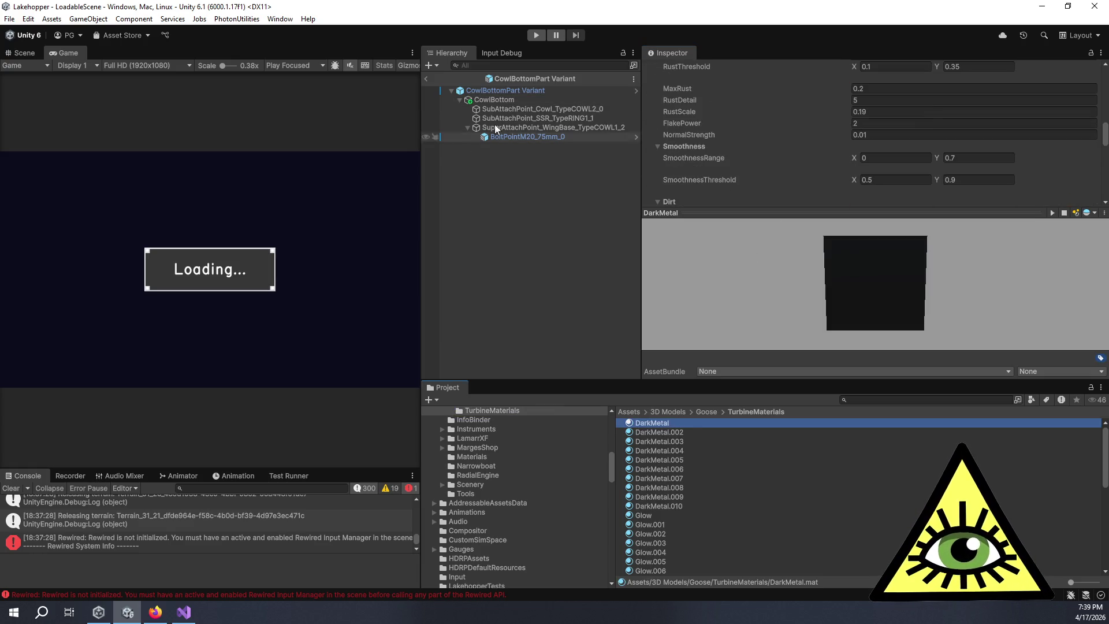
Step: Inspect PlanePaintedCondition (Condition 1, RustThreshold 0.1–0.35, RustScale 1), then list MagnopropTurbine parts
{"action": "left_click", "coordinate": [502, 100]}
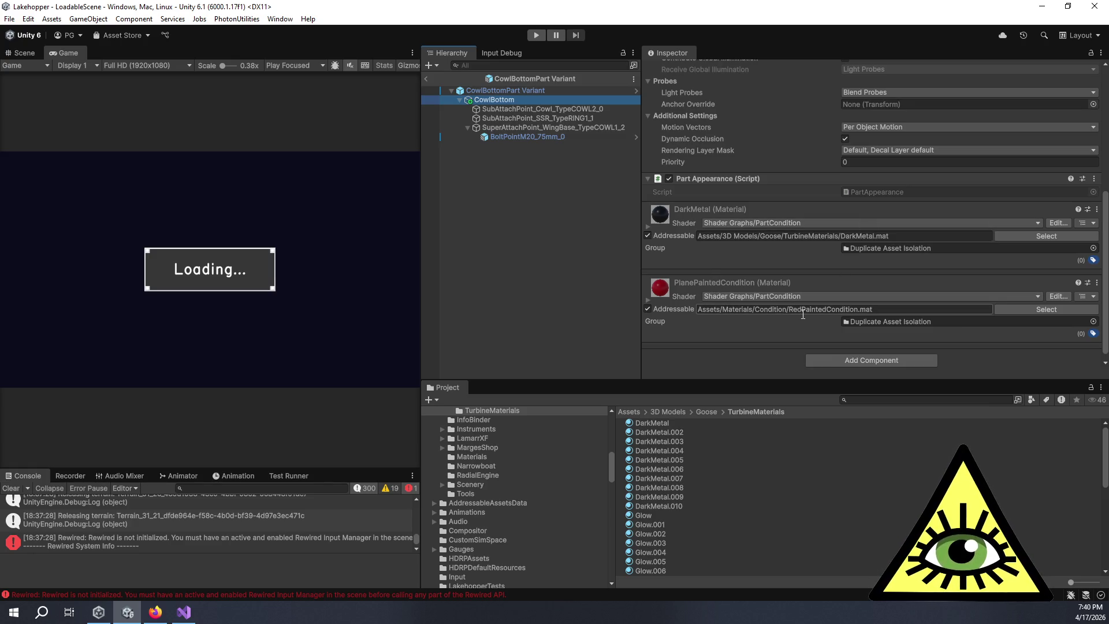
{"action": "left_click", "coordinate": [664, 289]}
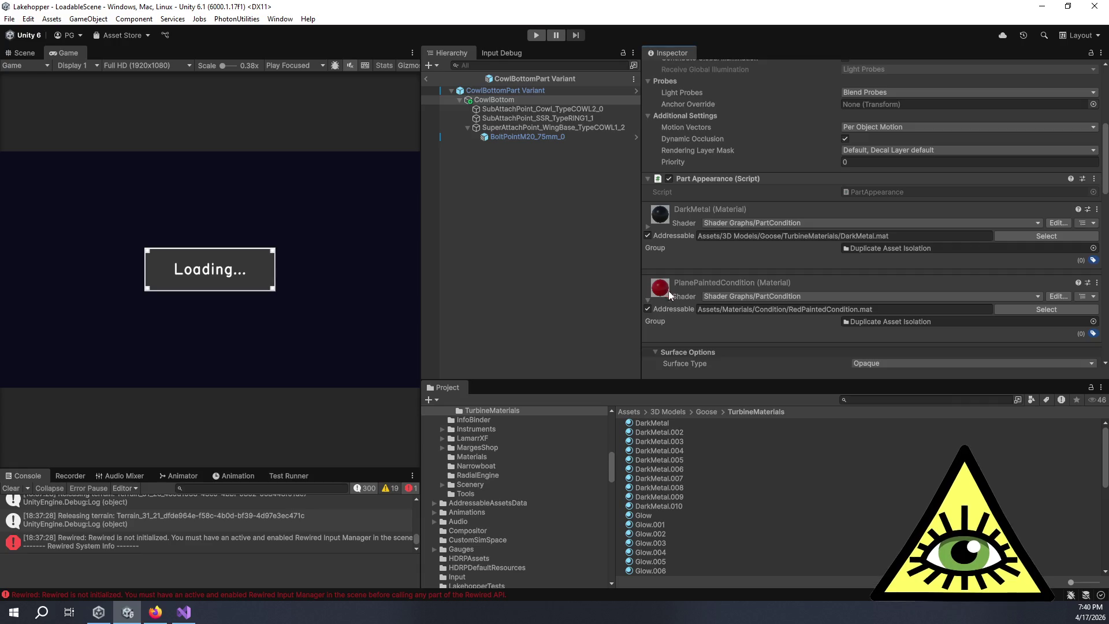
{"action": "scroll", "coordinate": [712, 278], "scroll_direction": "up", "scroll_amount": 5}
{"action": "left_click", "coordinate": [893, 214]}
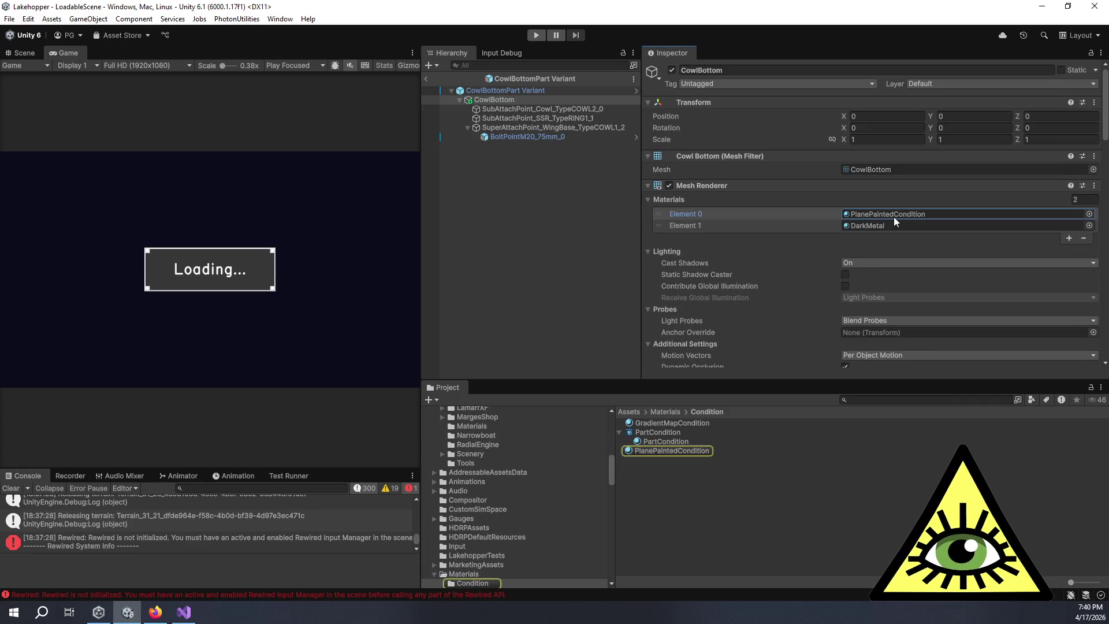
{"action": "left_click", "coordinate": [678, 450]}
{"action": "scroll", "coordinate": [813, 192], "scroll_direction": "down", "scroll_amount": 5}
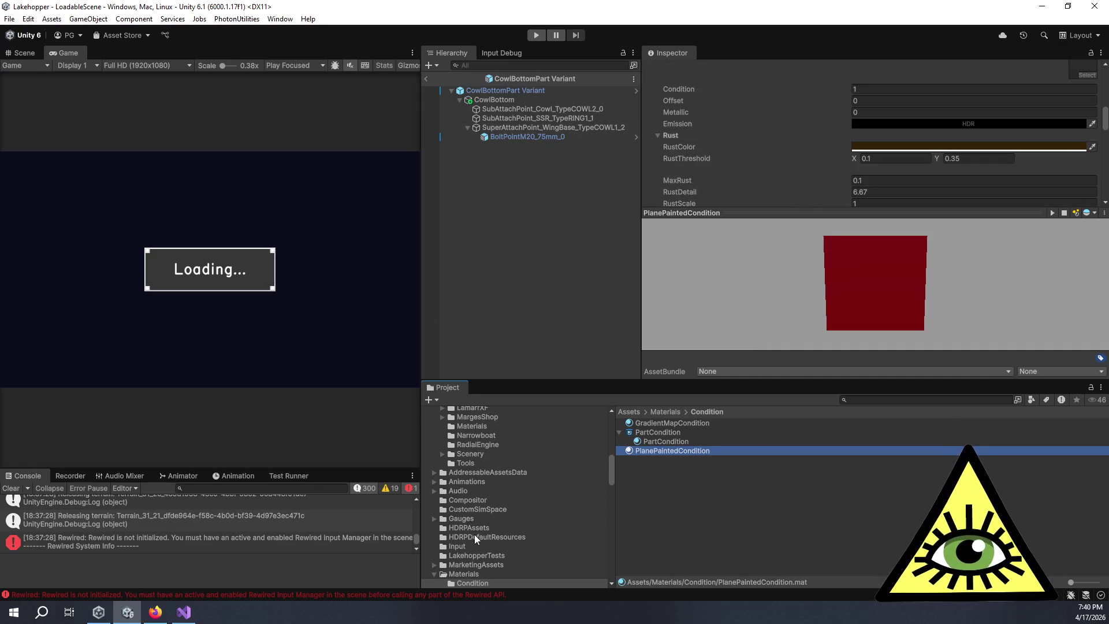
{"action": "scroll", "coordinate": [474, 535], "scroll_direction": "down", "scroll_amount": 5}
{"action": "scroll", "coordinate": [480, 548], "scroll_direction": "down", "scroll_amount": 3}
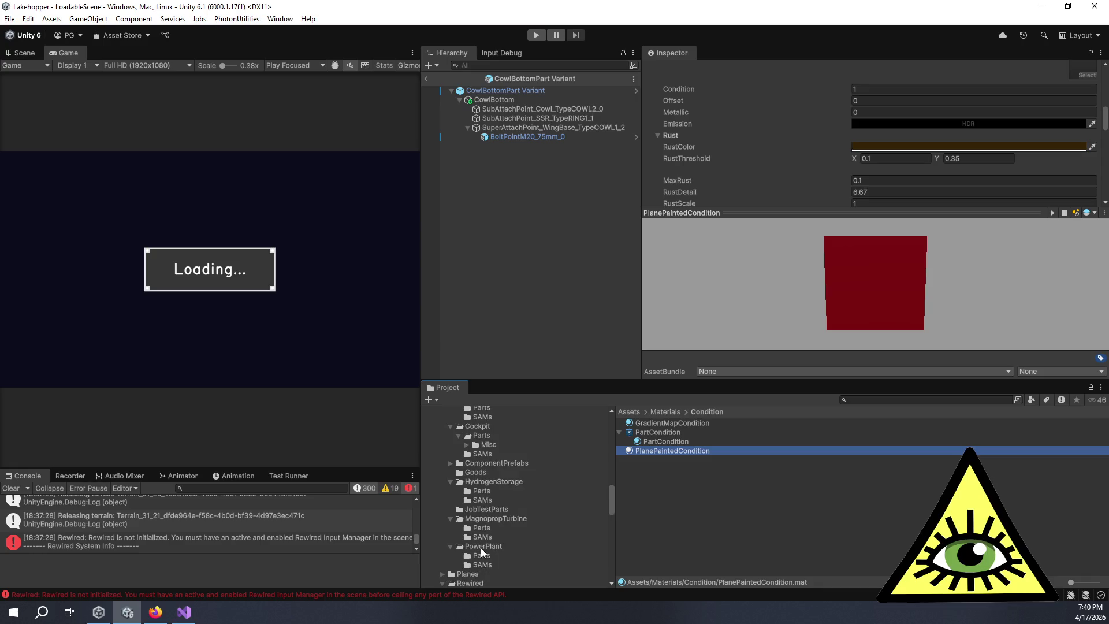
{"action": "left_click", "coordinate": [480, 528]}
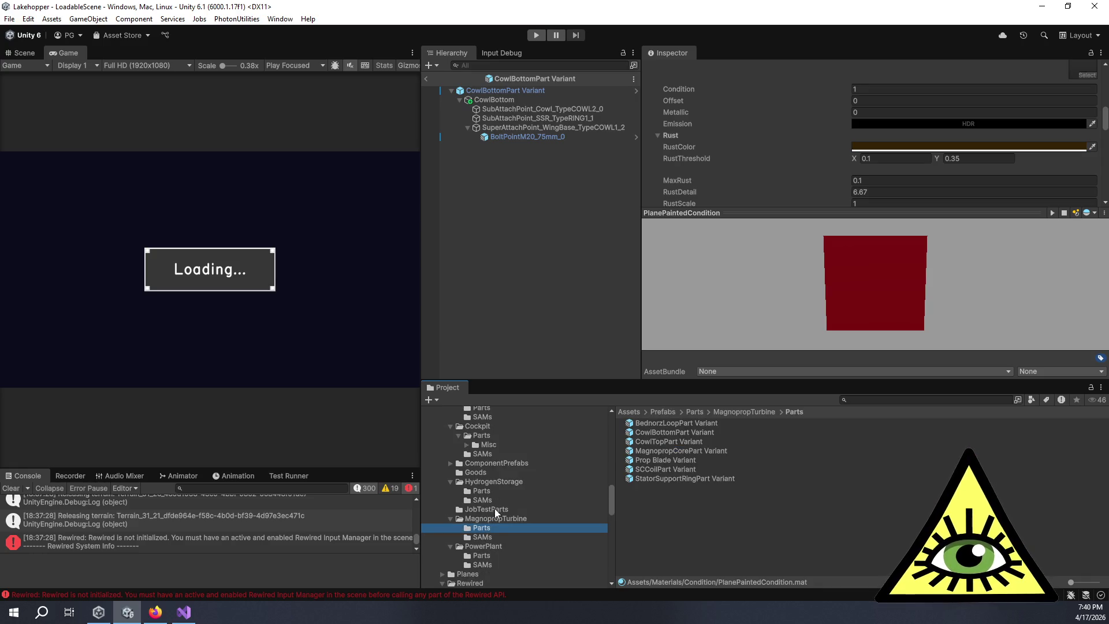
Step: Open the CowlTopPart and MagnopropCorePart Variants and check their mesh materials
{"action": "double_click", "coordinate": [667, 441]}
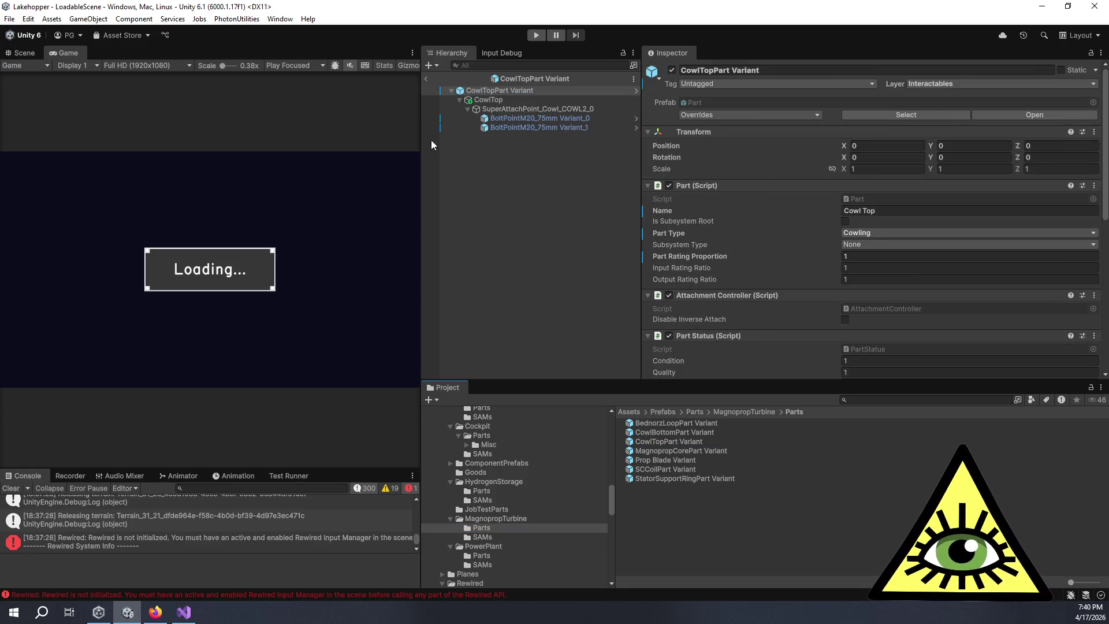
{"action": "left_click", "coordinate": [488, 99]}
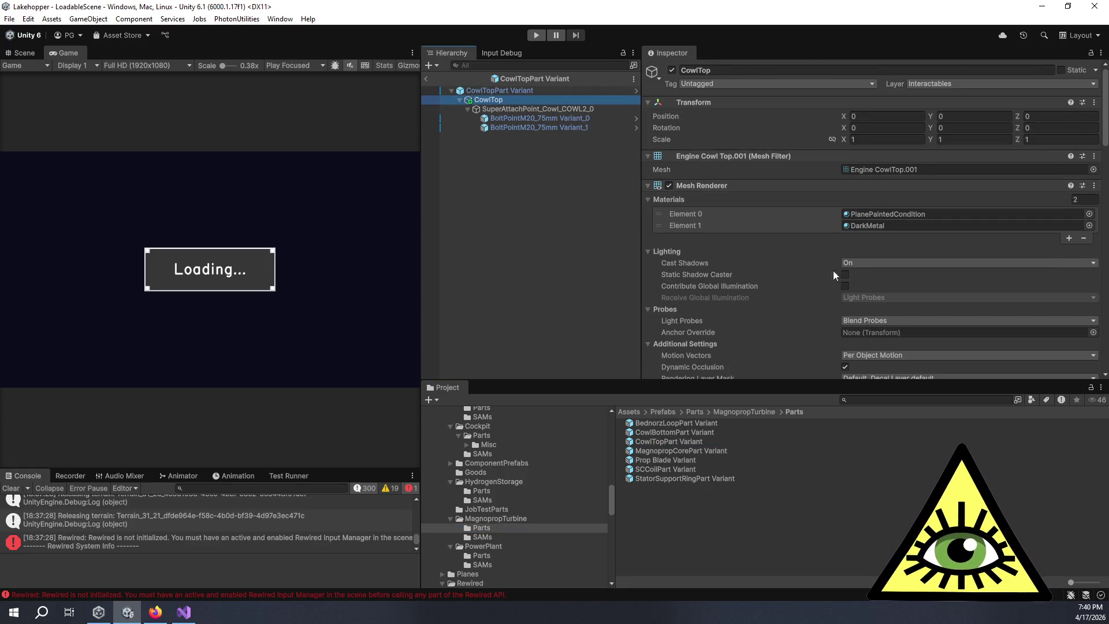
{"action": "double_click", "coordinate": [667, 451]}
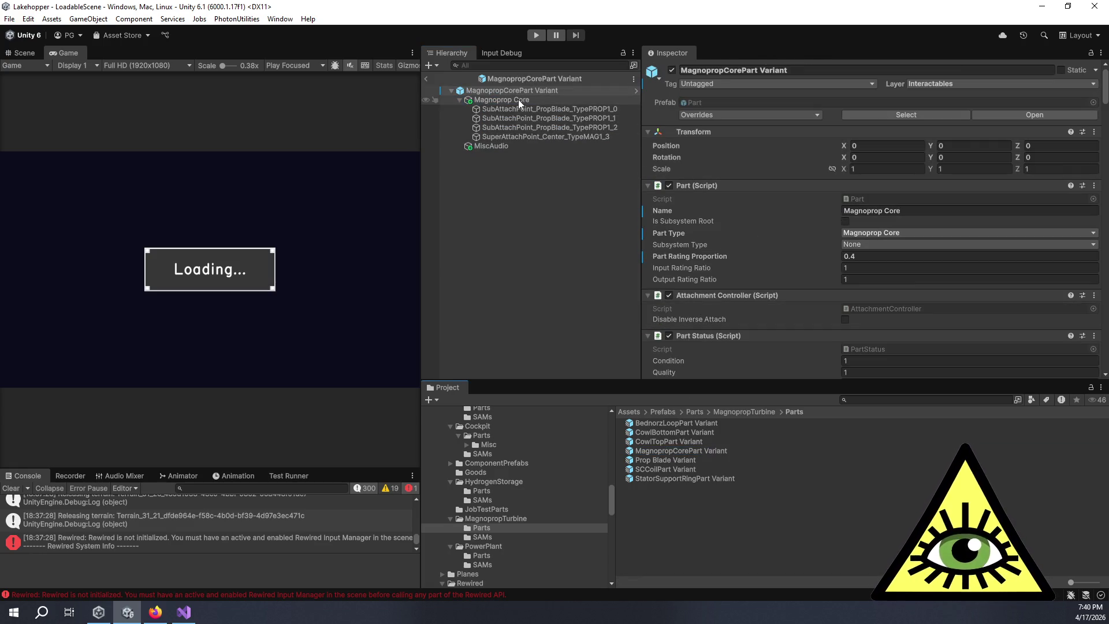
{"action": "left_click", "coordinate": [518, 99]}
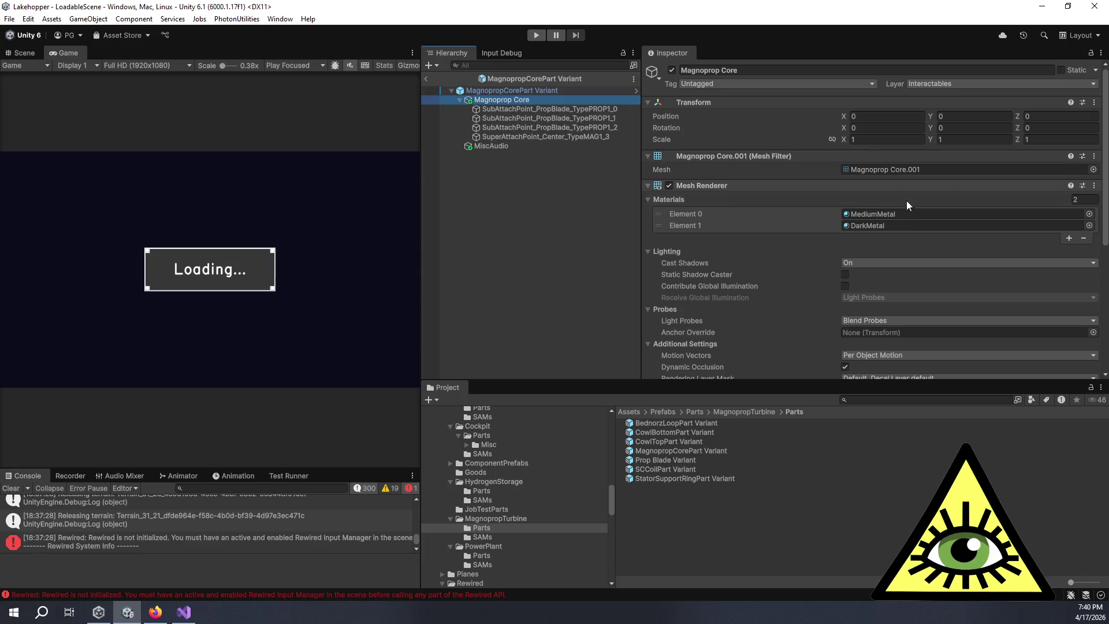
Step: Check the materials on Prop Blade, SCCoilPart and StatorSupportRingPart Variants' meshes
{"action": "left_click", "coordinate": [688, 460]}
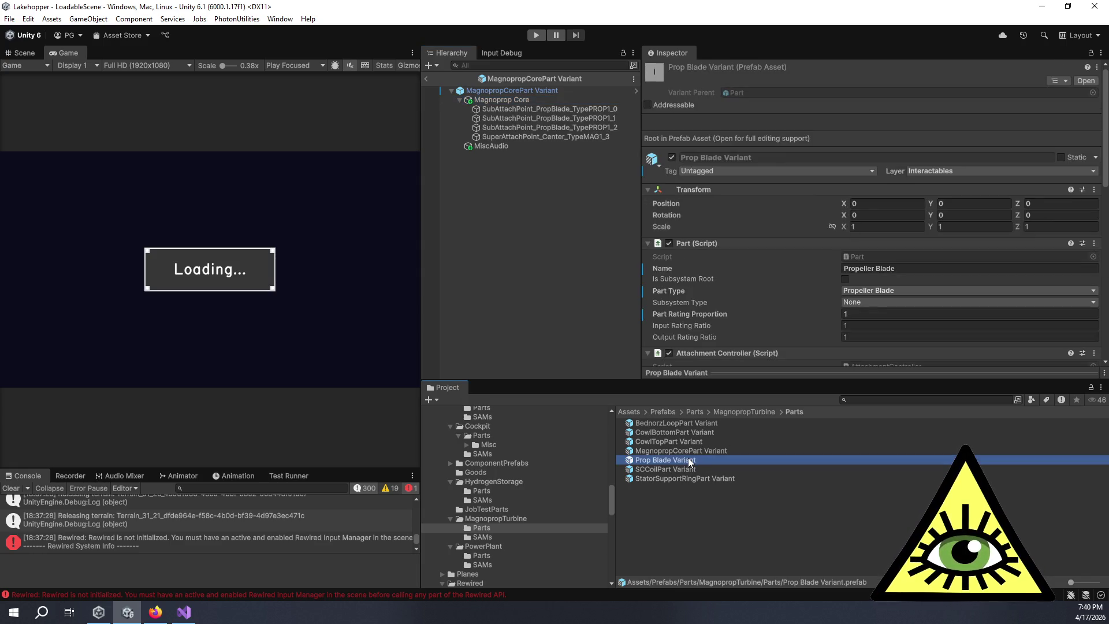
{"action": "double_click", "coordinate": [654, 459]}
{"action": "left_click", "coordinate": [532, 100]}
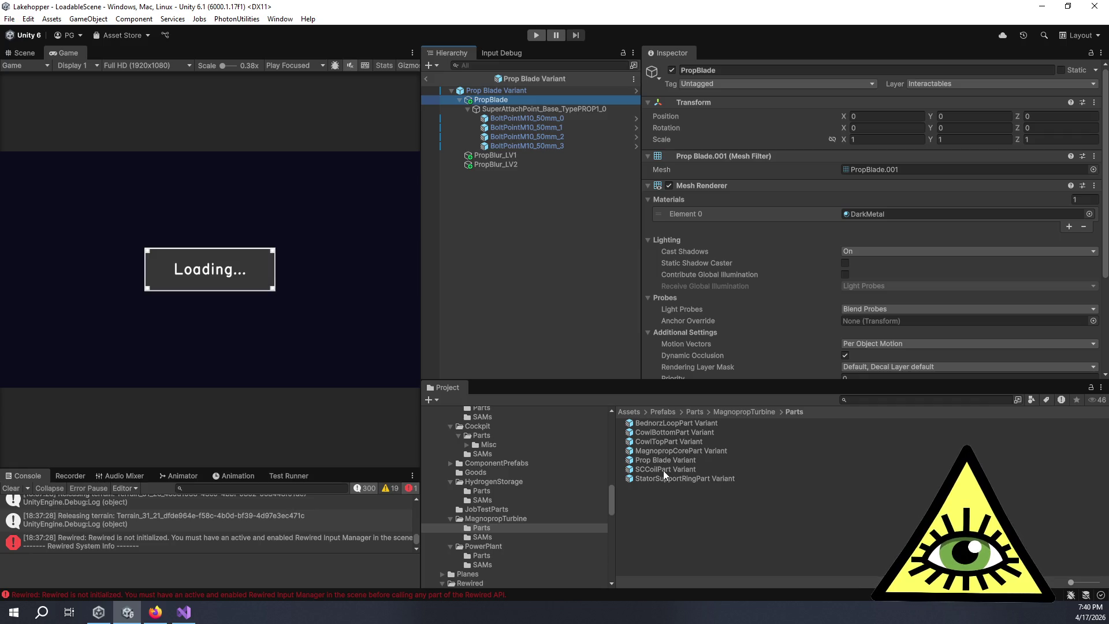
{"action": "double_click", "coordinate": [663, 468]}
{"action": "left_click", "coordinate": [483, 103]}
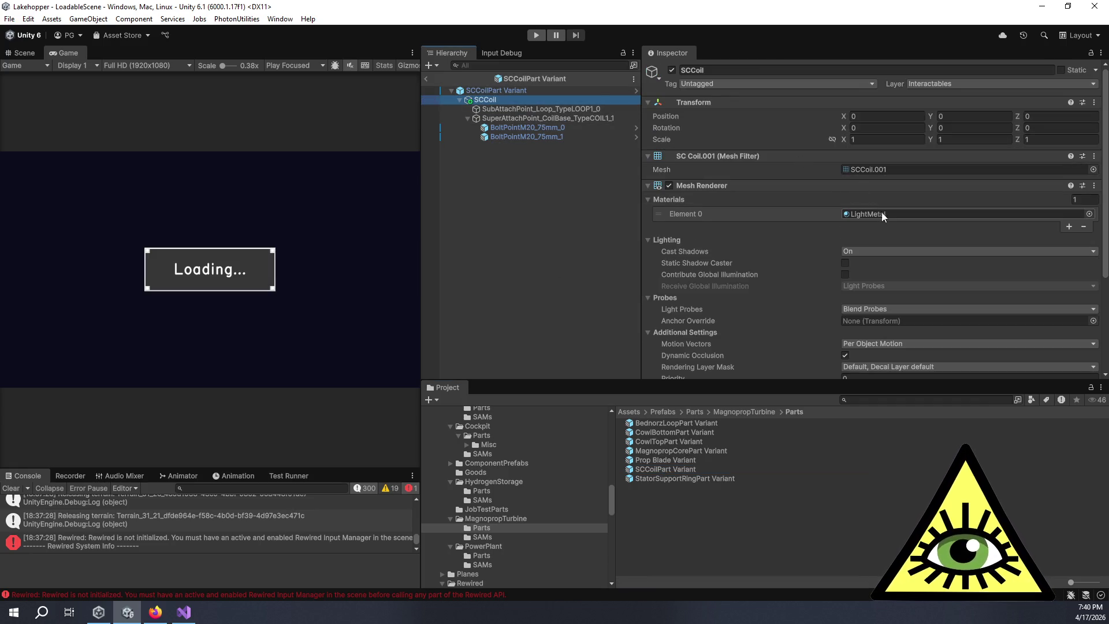
{"action": "double_click", "coordinate": [704, 479]}
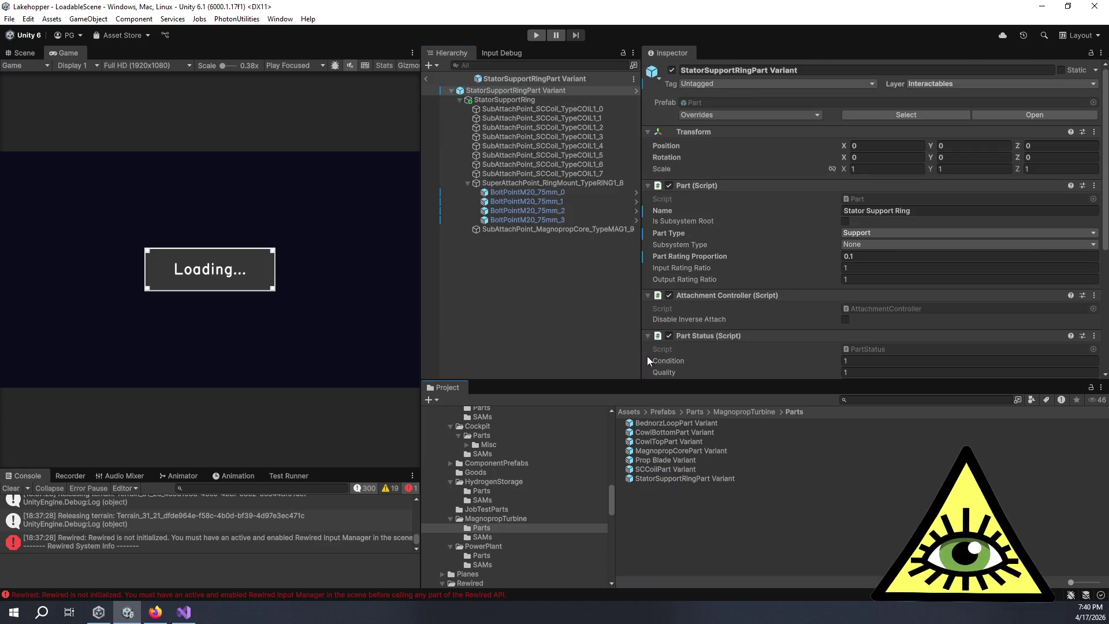
{"action": "left_click", "coordinate": [511, 101]}
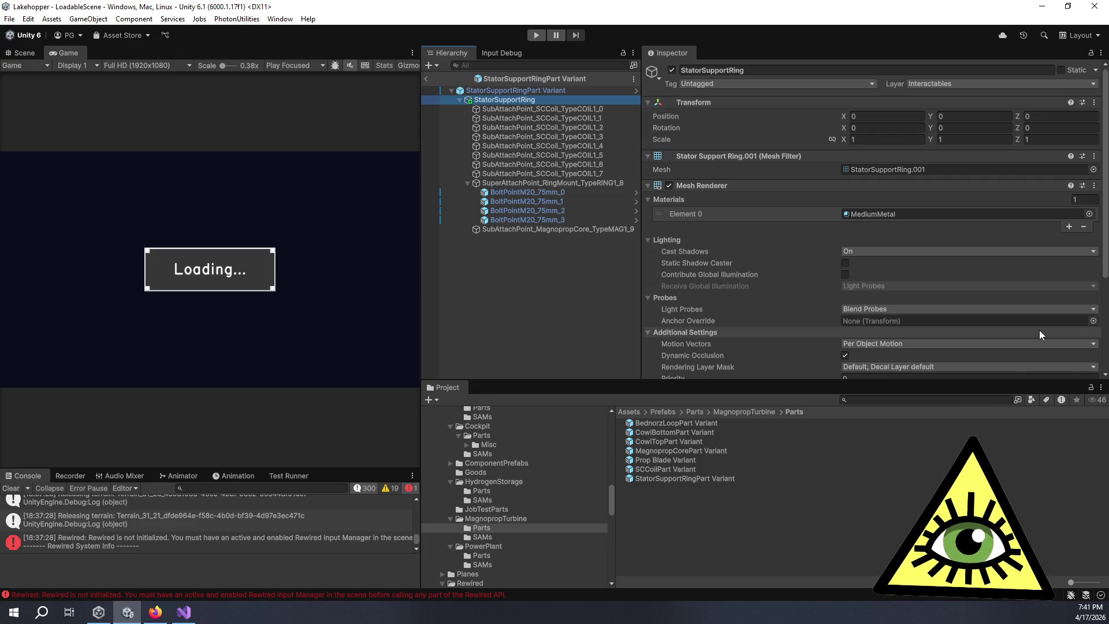
Step: Collapse the RingMount's bolt points, inspect its Attach Point settings, then reselect the StatorSupportRing mesh
{"action": "left_click", "coordinate": [493, 317]}
{"action": "left_click", "coordinate": [468, 183]}
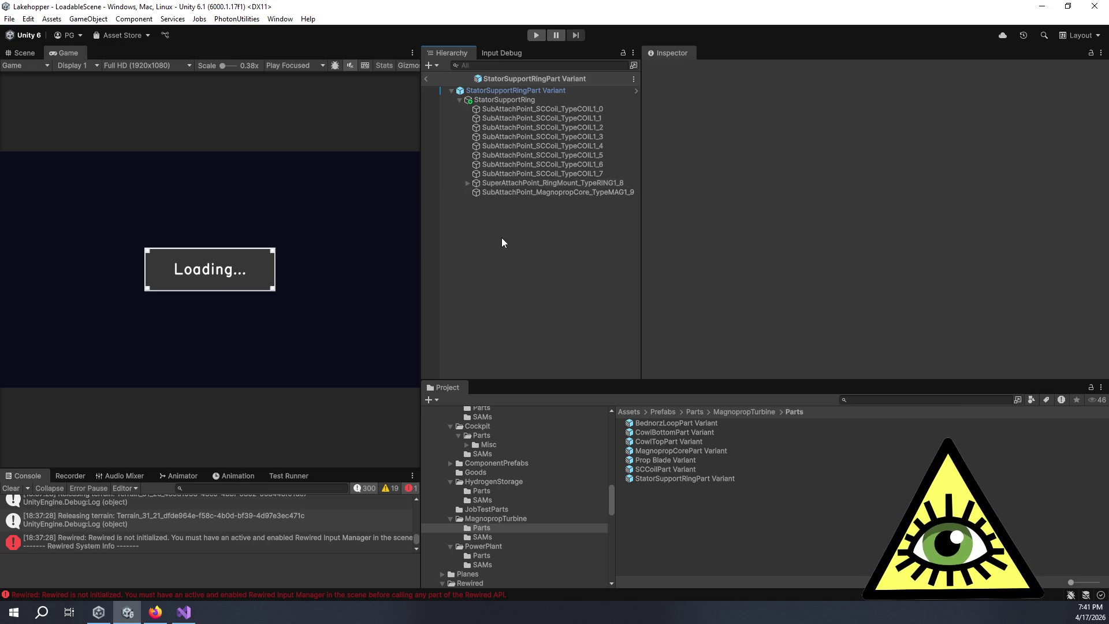
{"action": "left_click", "coordinate": [526, 182]}
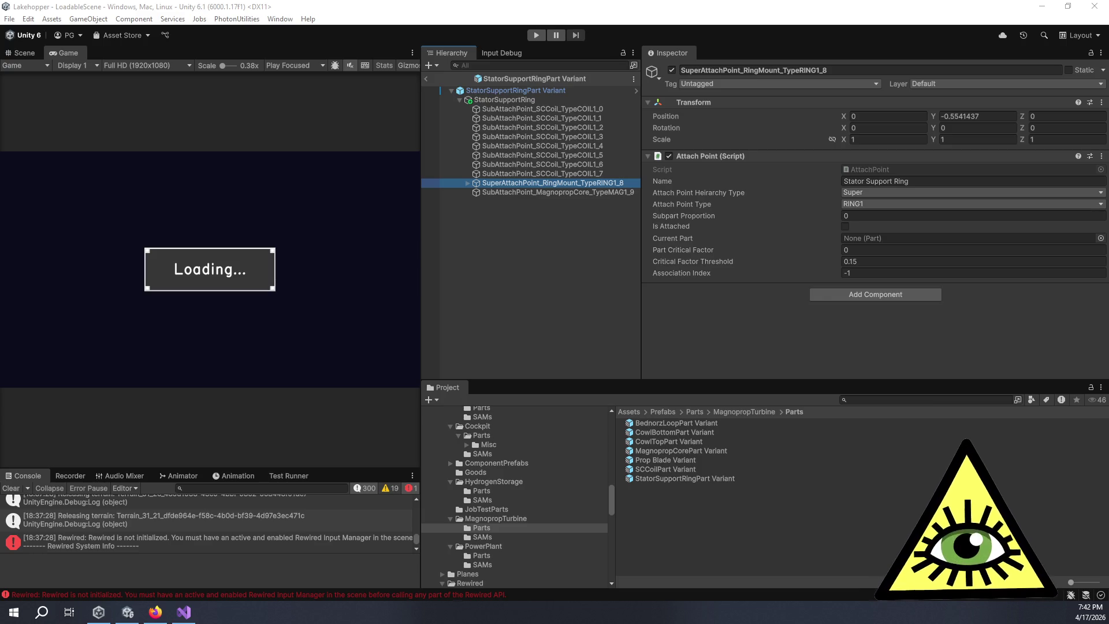
{"action": "left_click", "coordinate": [549, 101]}
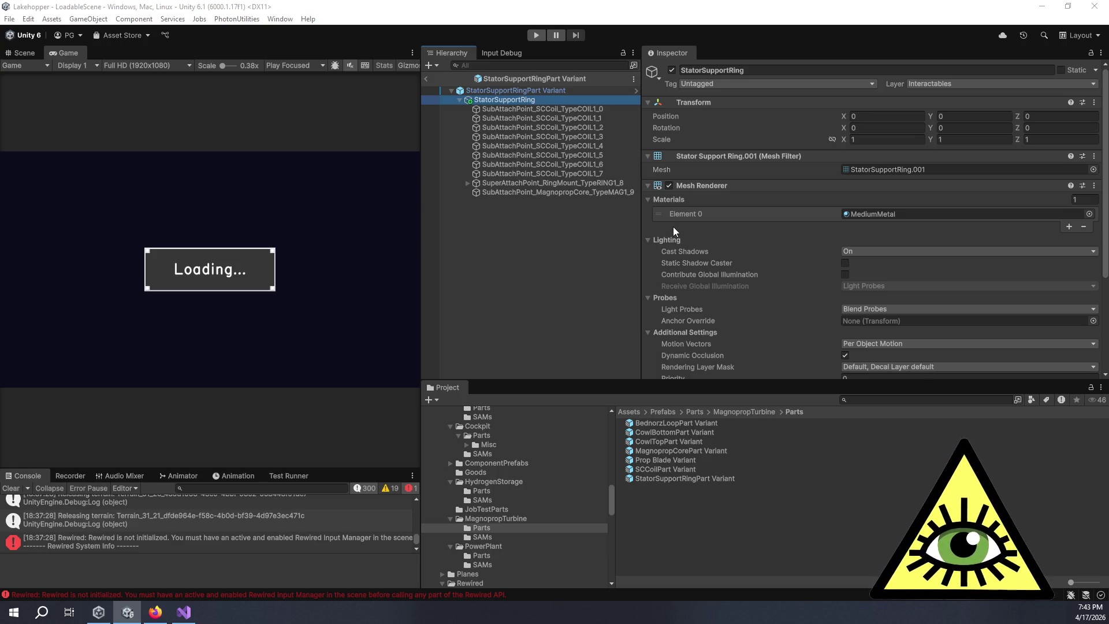
Step: Check mesh materials on the ExhaustSensor, FuelCellAirIntake and FuelCellExhaust PowerPlant part variants
{"action": "left_click", "coordinate": [486, 553]}
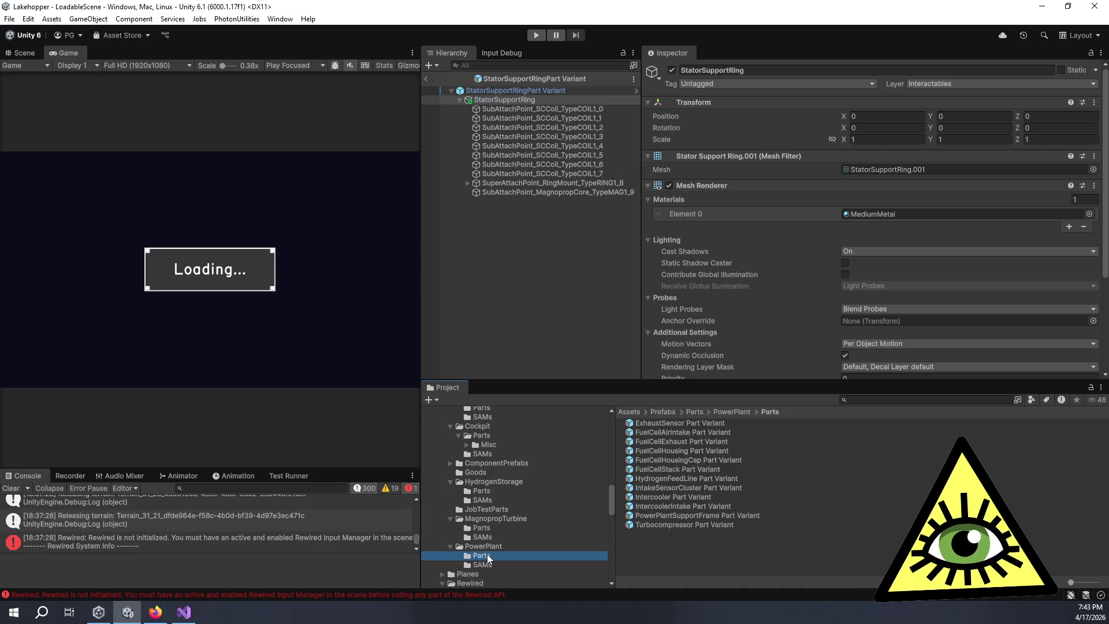
{"action": "double_click", "coordinate": [656, 419]}
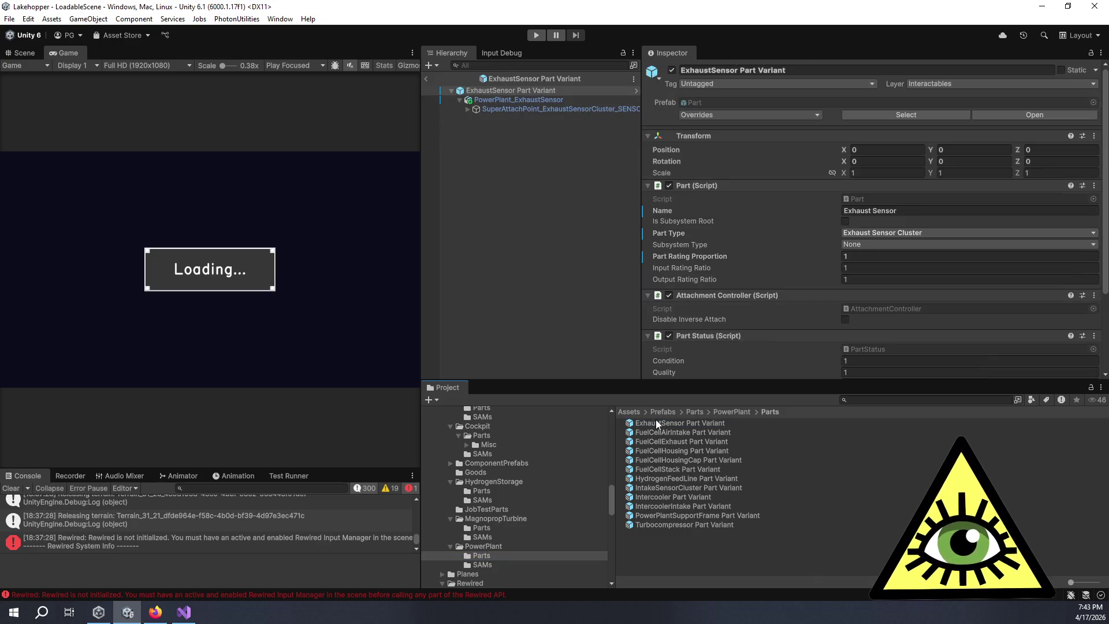
{"action": "left_click", "coordinate": [550, 98]}
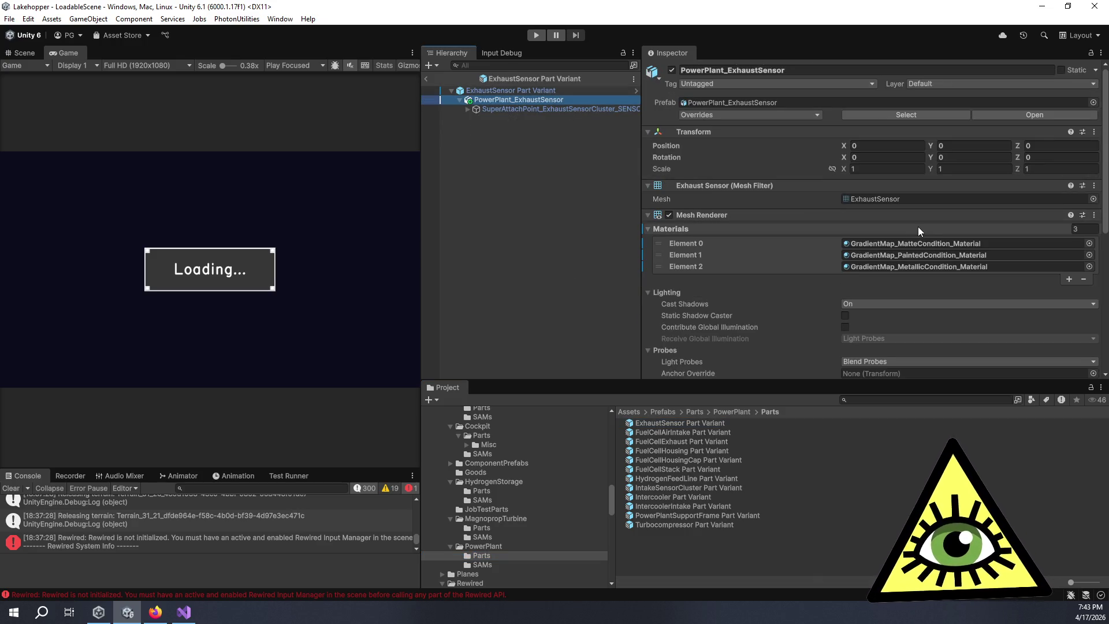
{"action": "double_click", "coordinate": [696, 431]}
{"action": "left_click", "coordinate": [494, 102]}
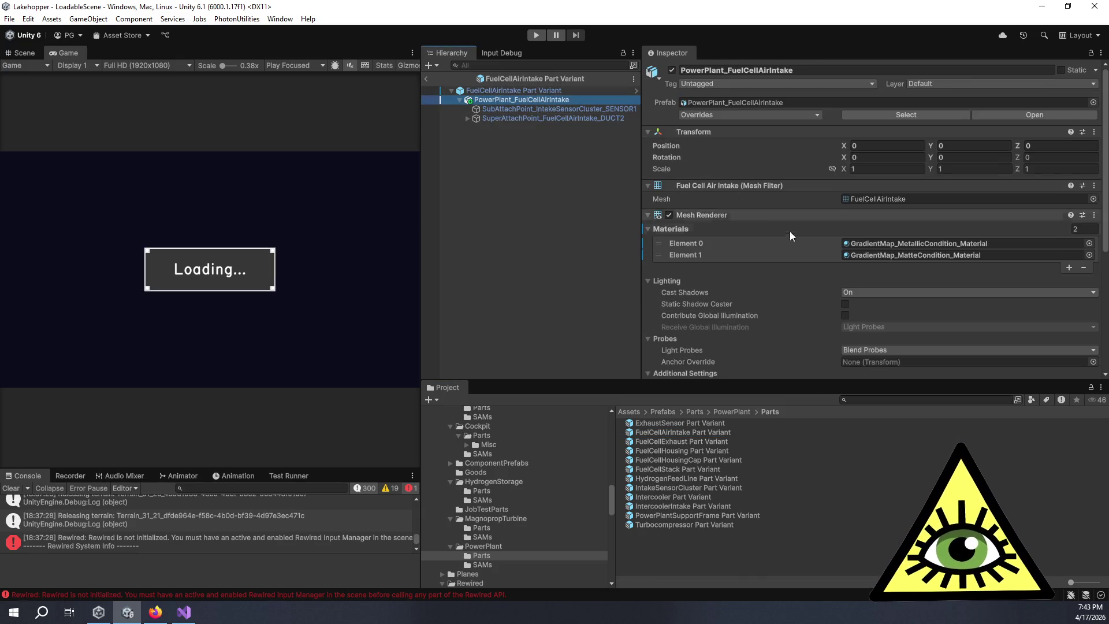
{"action": "double_click", "coordinate": [704, 442]}
{"action": "left_click", "coordinate": [535, 100]}
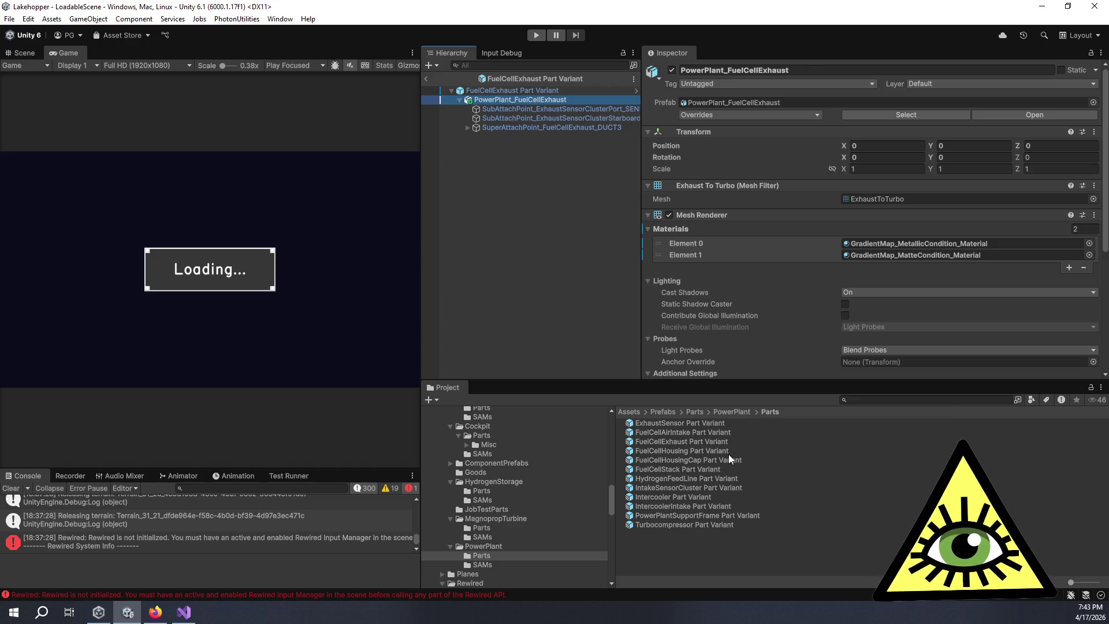
Step: Check mesh materials on the FuelCellHousing, FuelCellHousingCap and FuelCellStack part variants
{"action": "double_click", "coordinate": [729, 451]}
{"action": "left_click", "coordinate": [536, 98]}
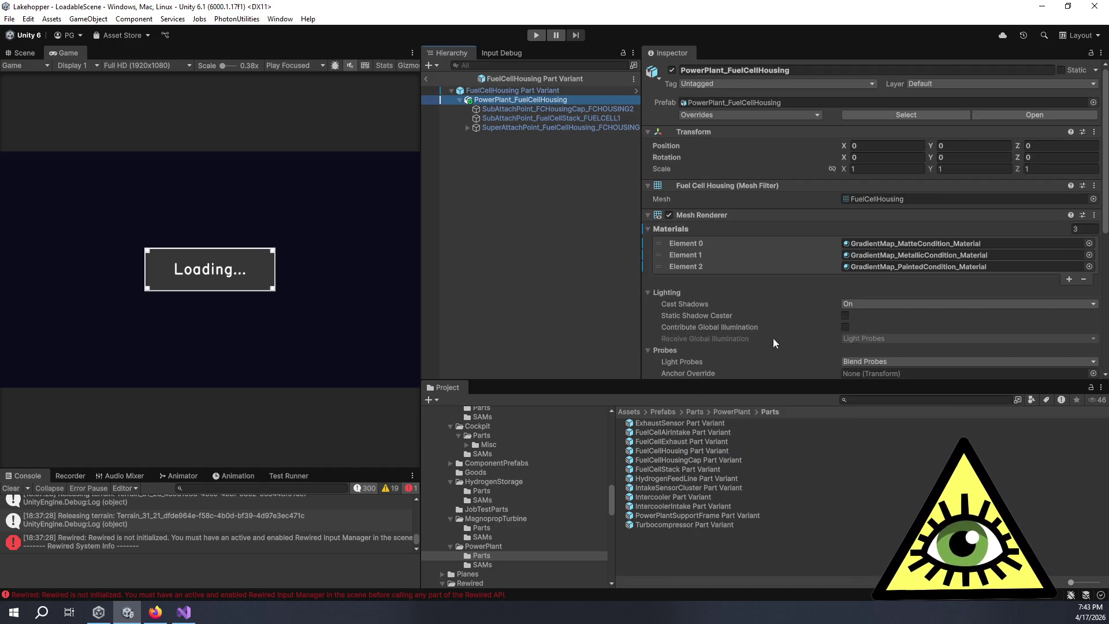
{"action": "double_click", "coordinate": [717, 460]}
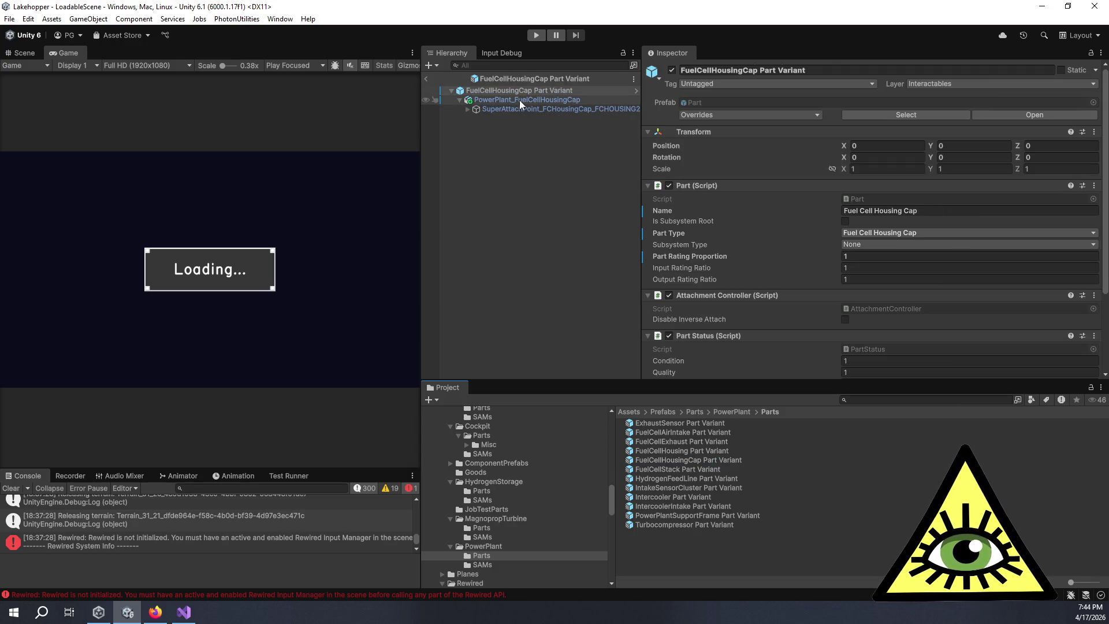
{"action": "left_click", "coordinate": [520, 100]}
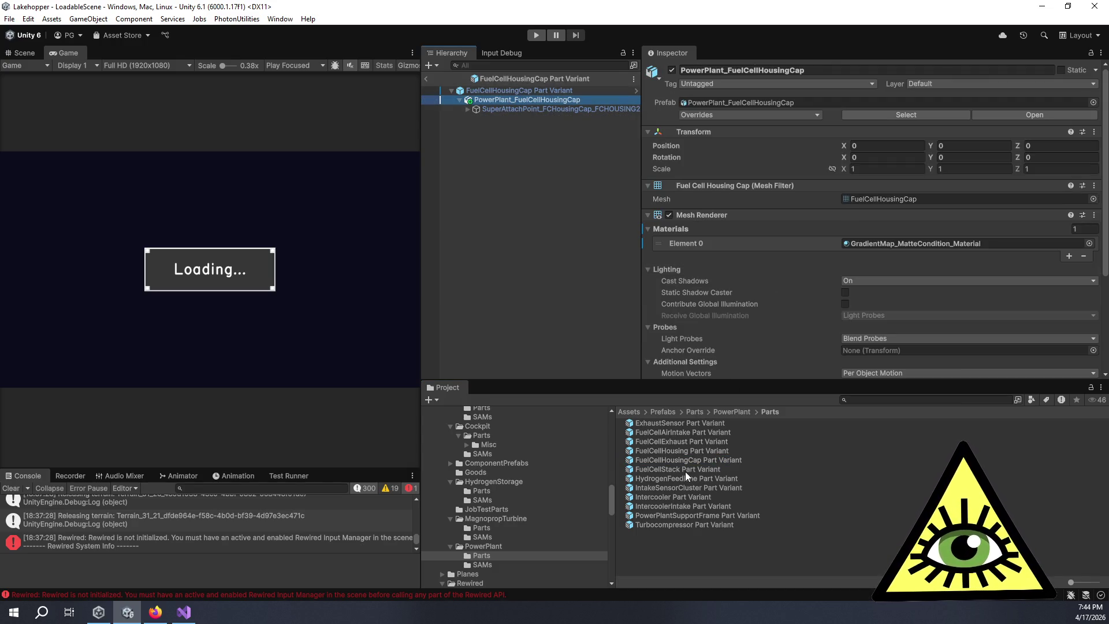
{"action": "double_click", "coordinate": [685, 470]}
{"action": "left_click", "coordinate": [531, 92]}
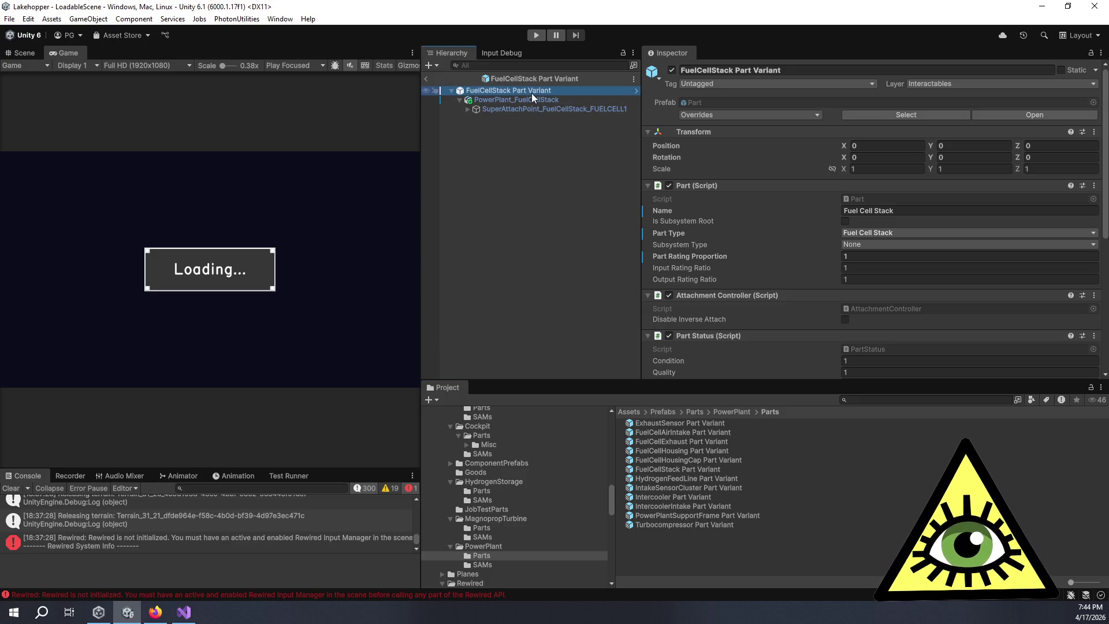
{"action": "left_click", "coordinate": [534, 99]}
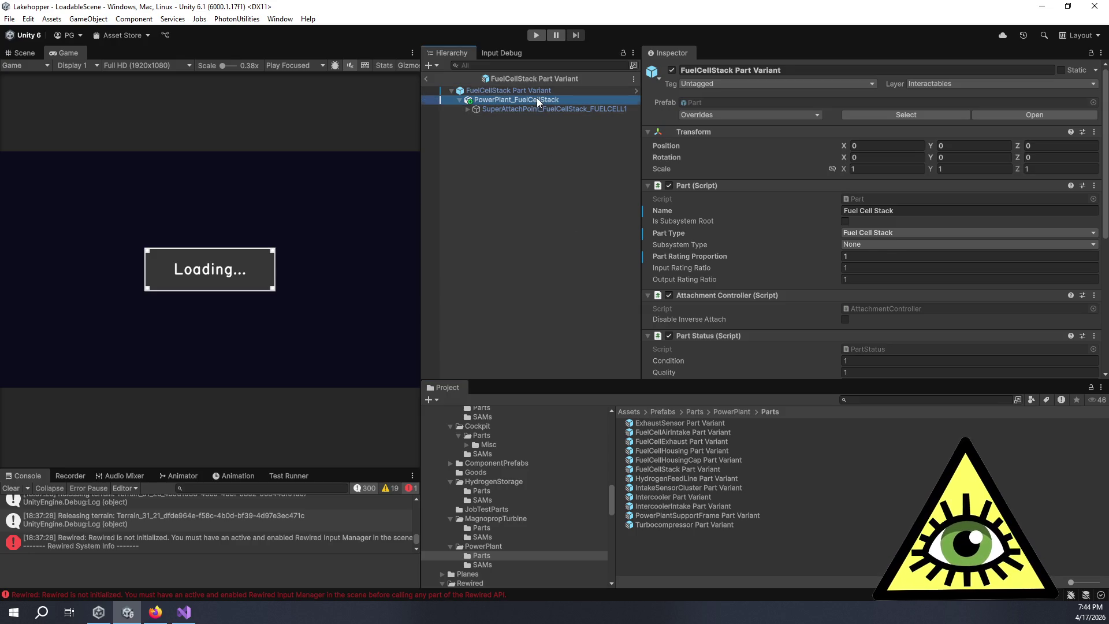
Step: Check mesh materials on the HydrogenFeedLine, IntakeSensorCluster and Intercooler part variants
{"action": "double_click", "coordinate": [720, 477]}
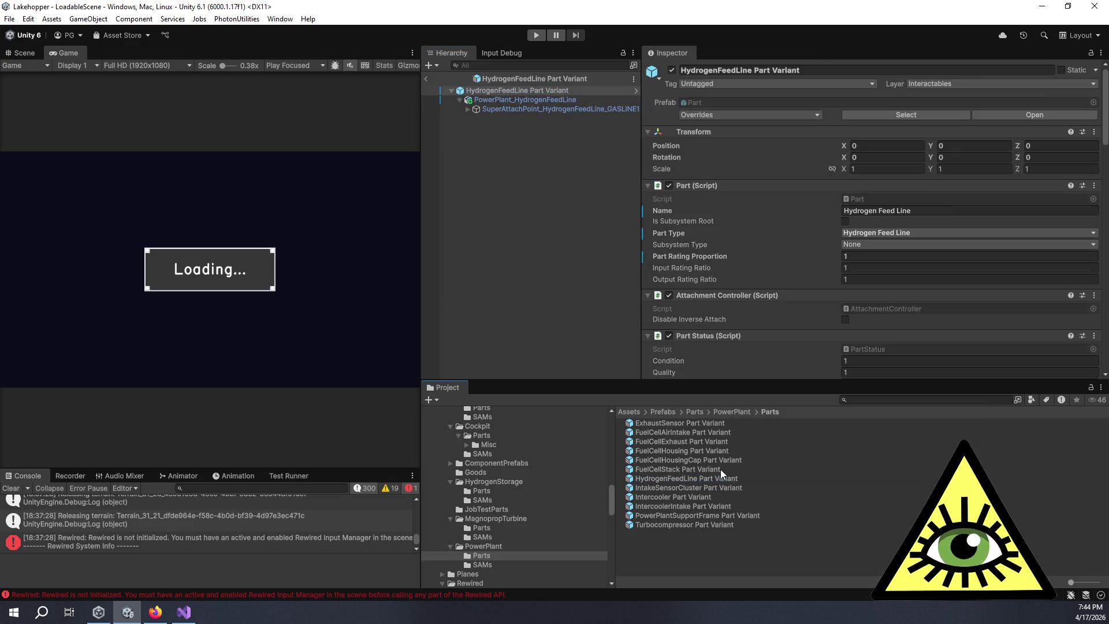
{"action": "left_click", "coordinate": [540, 100]}
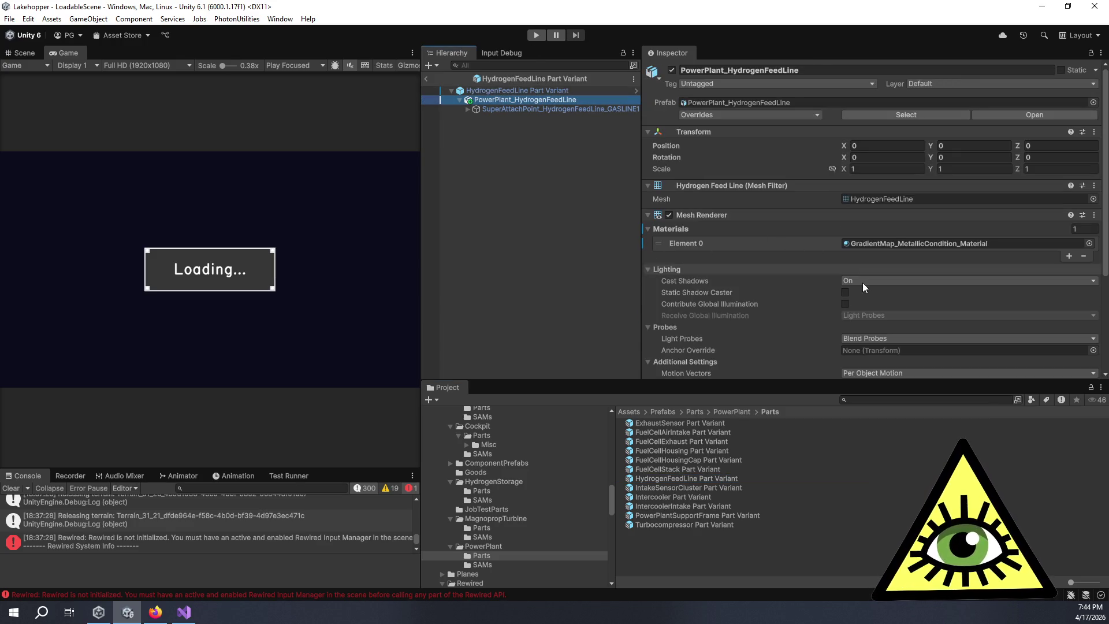
{"action": "double_click", "coordinate": [726, 486]}
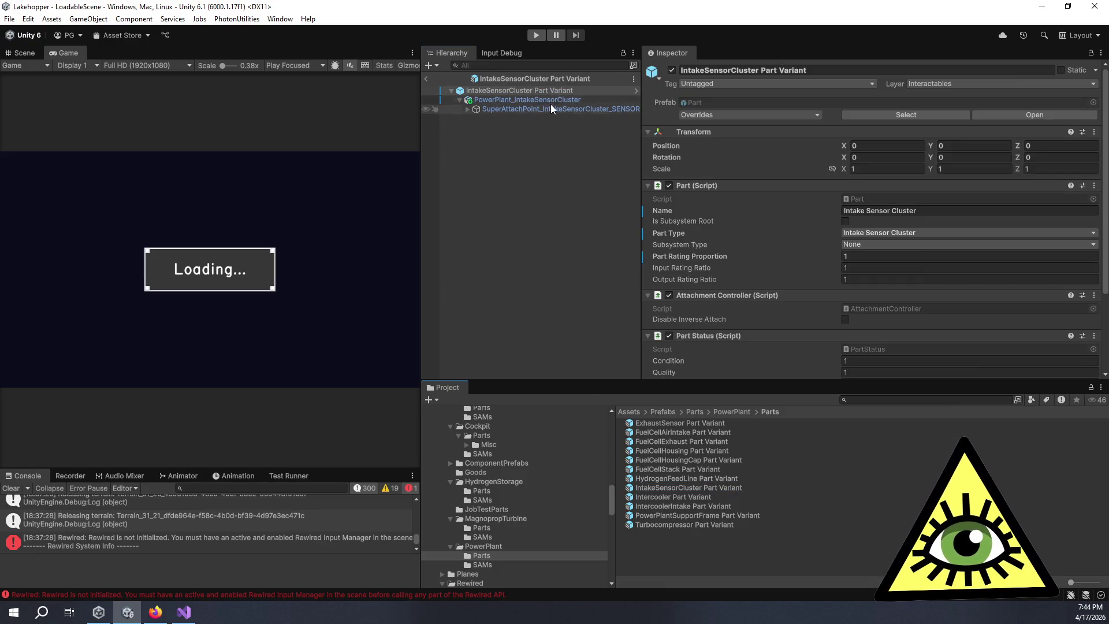
{"action": "left_click", "coordinate": [549, 100]}
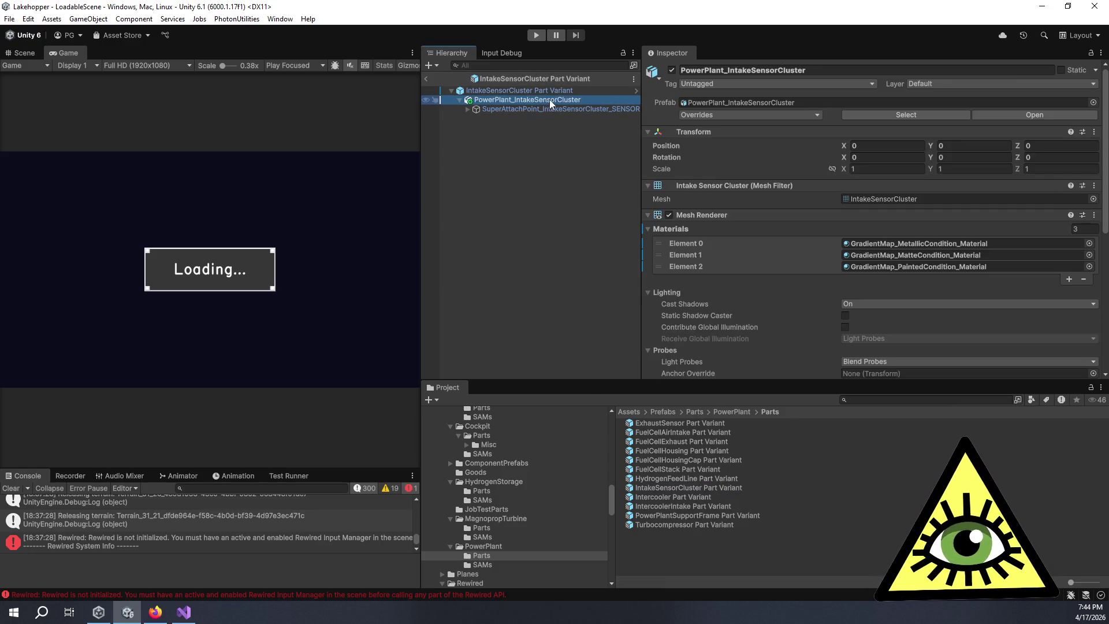
{"action": "double_click", "coordinate": [699, 499]}
{"action": "left_click", "coordinate": [504, 98]}
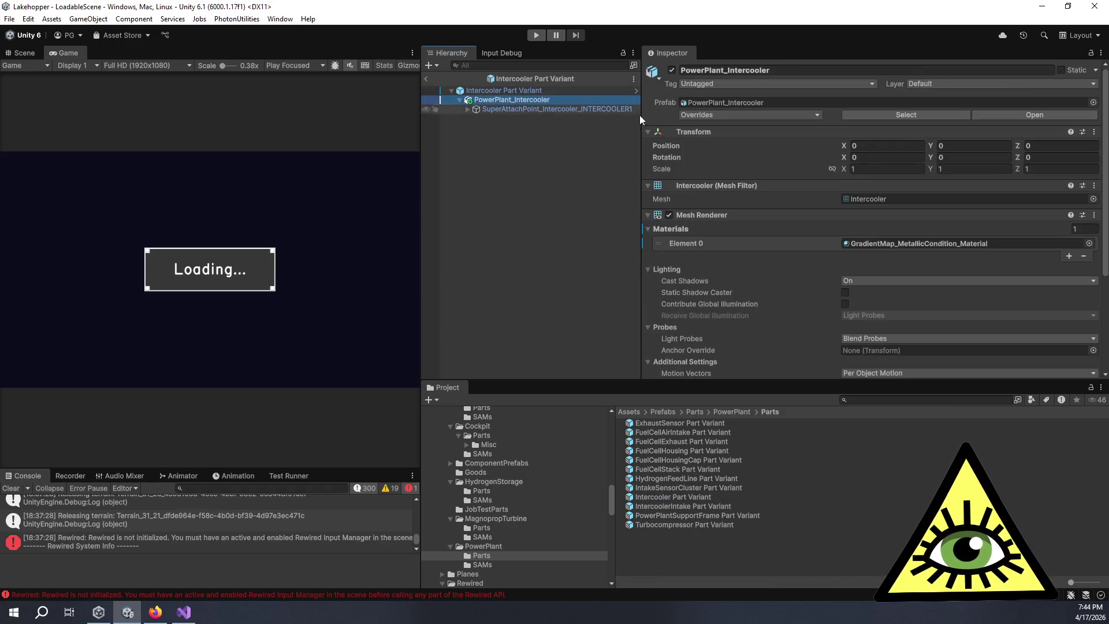
Step: Open the IntercoolerIntake part variant and inspect its mesh's condition materials
{"action": "left_click", "coordinate": [710, 506]}
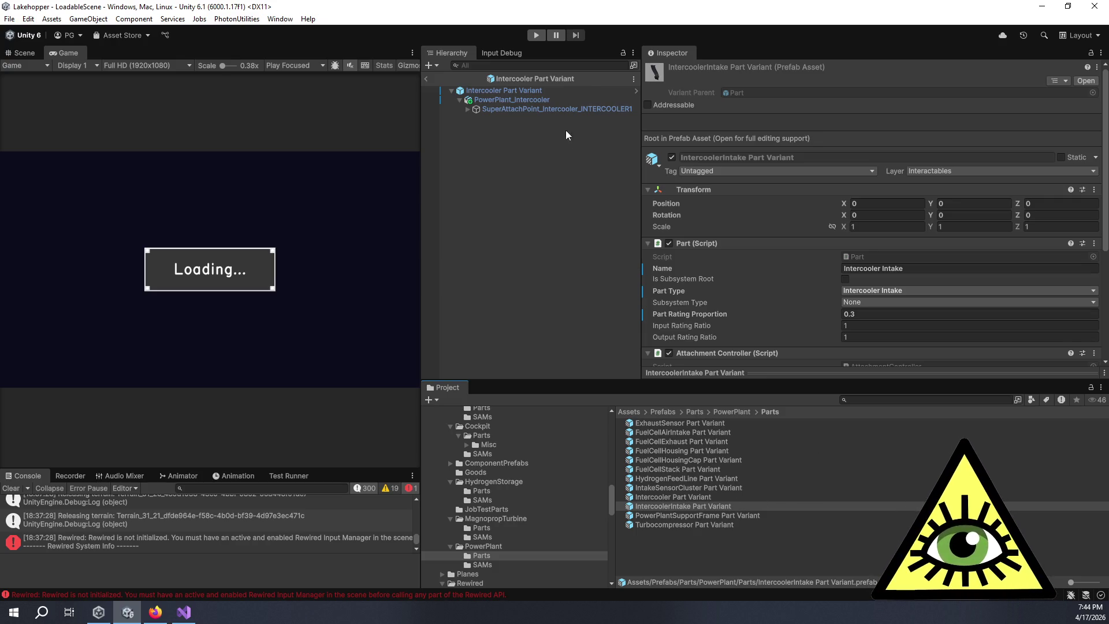
{"action": "left_click", "coordinate": [545, 100]}
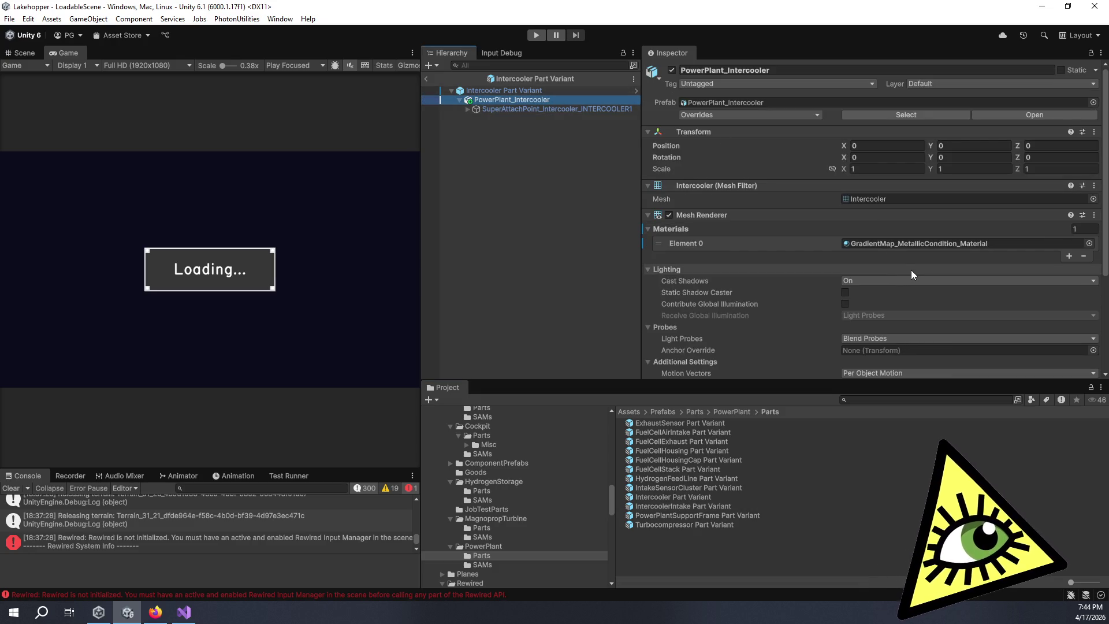
{"action": "double_click", "coordinate": [707, 504]}
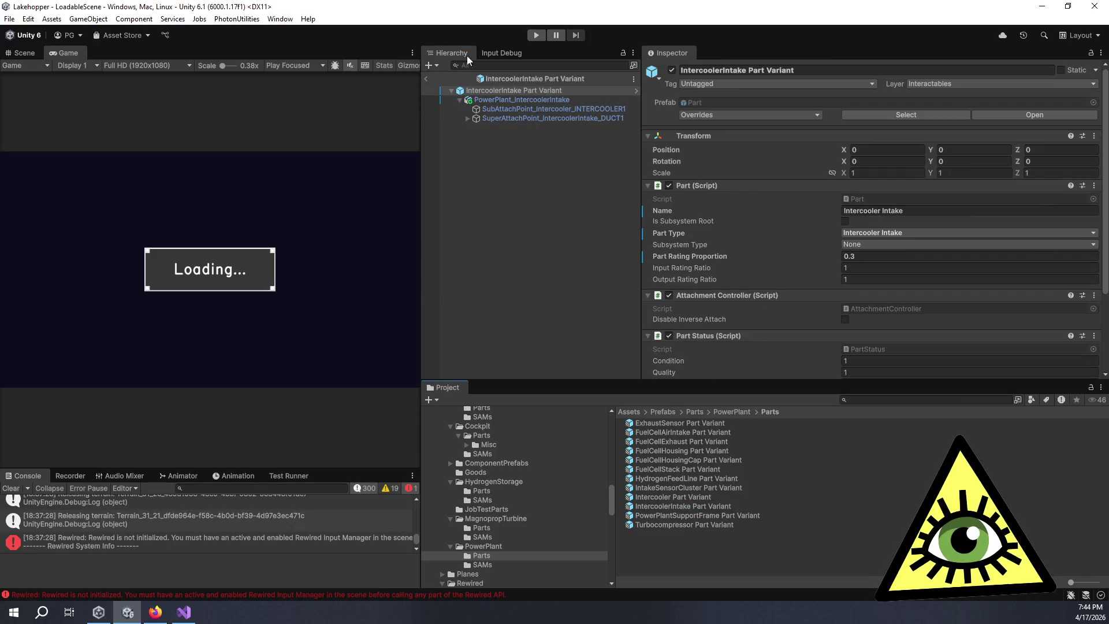
{"action": "left_click", "coordinate": [497, 101]}
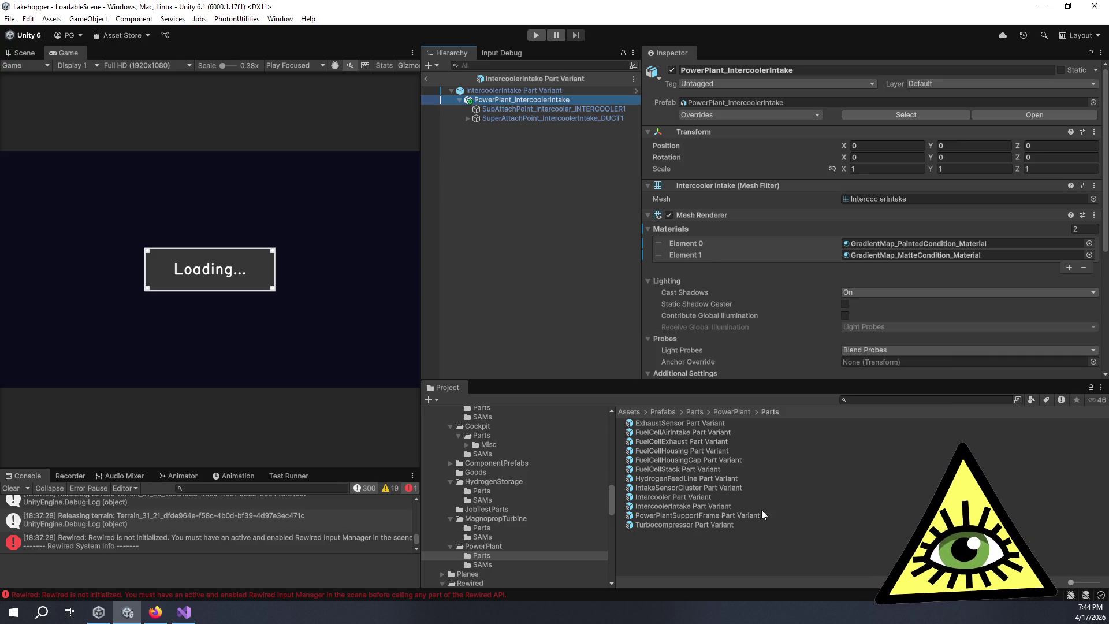
Step: Open the Turbocompressor part variant and inspect its Matte, Metallic and Painted condition materials
{"action": "double_click", "coordinate": [715, 524]}
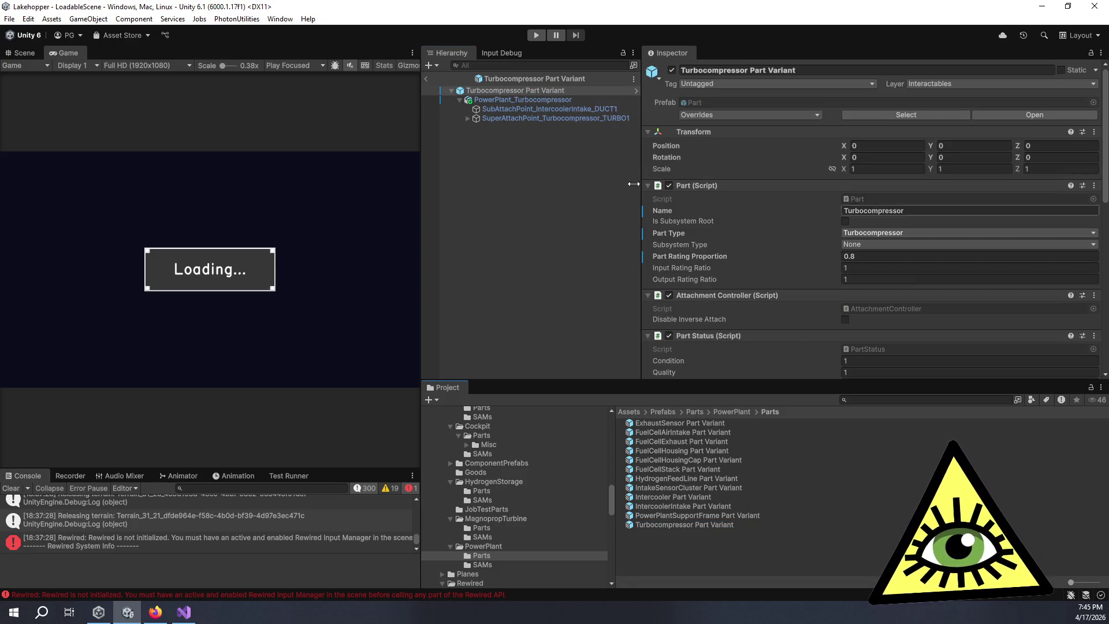
{"action": "left_click", "coordinate": [537, 100]}
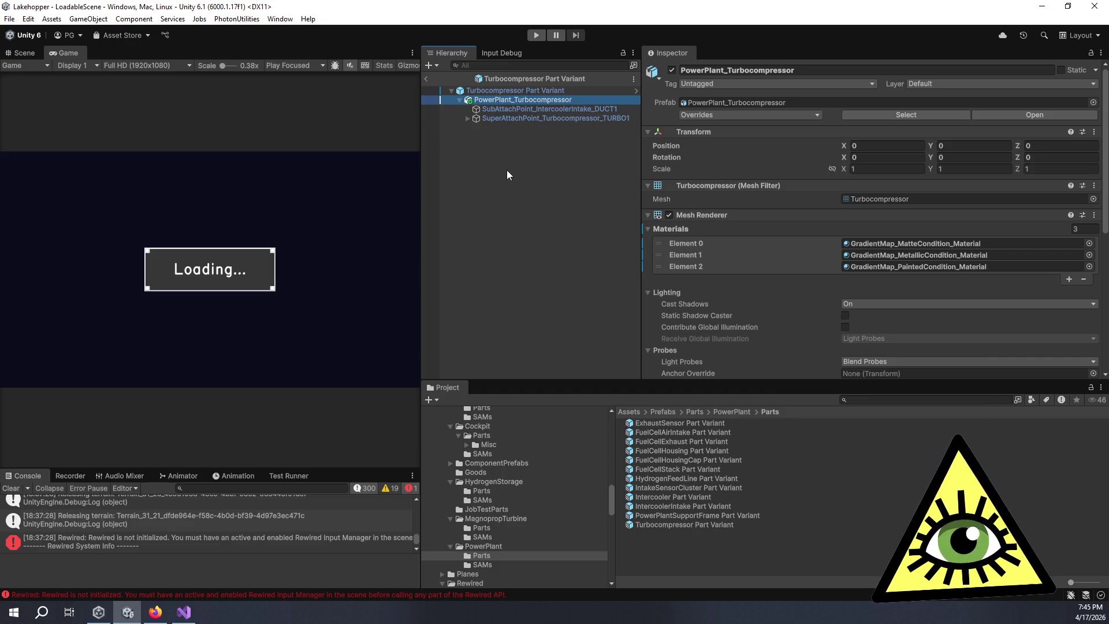
{"action": "left_click", "coordinate": [507, 170]}
{"action": "left_click", "coordinate": [521, 102]}
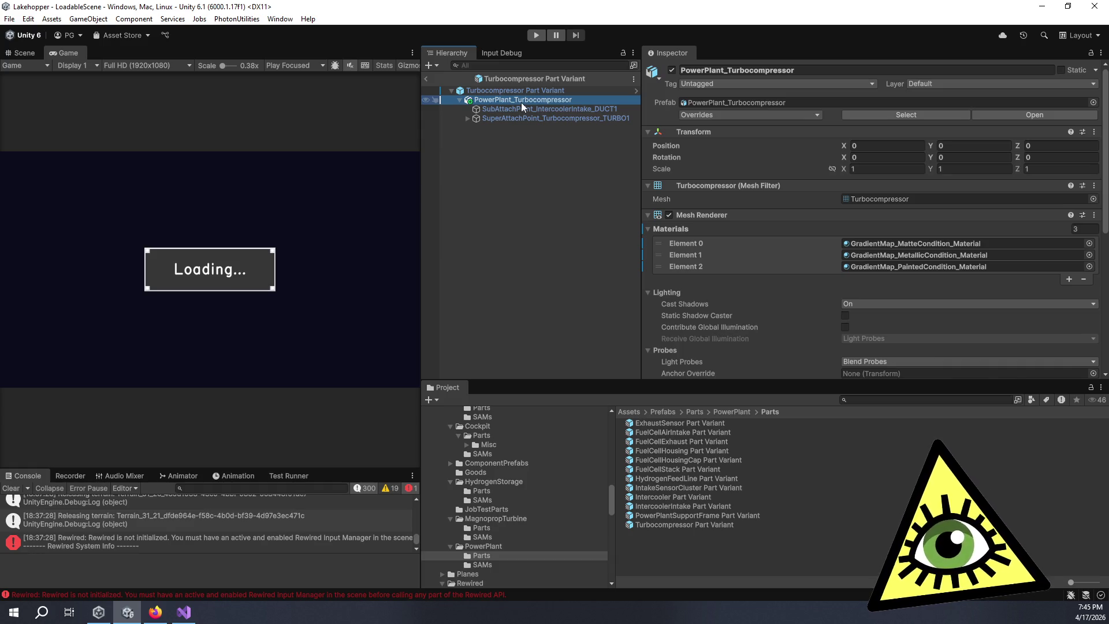
{"action": "left_click", "coordinate": [739, 549]}
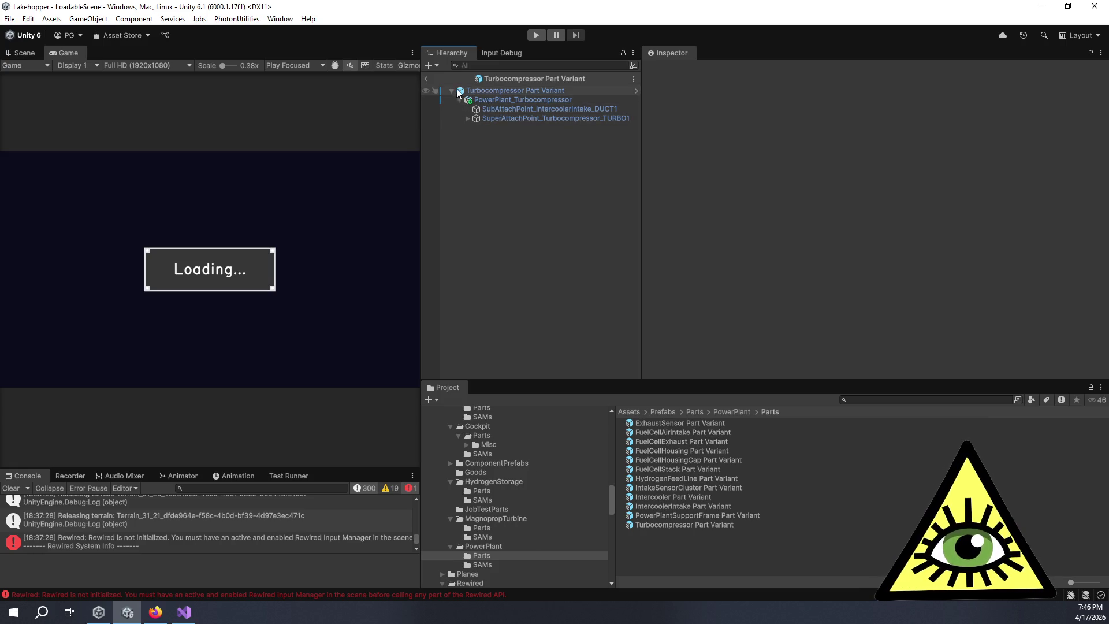
Step: Exit the Turbocompressor prefab back to LoadableScene and widen the Game view
{"action": "left_click", "coordinate": [426, 81]}
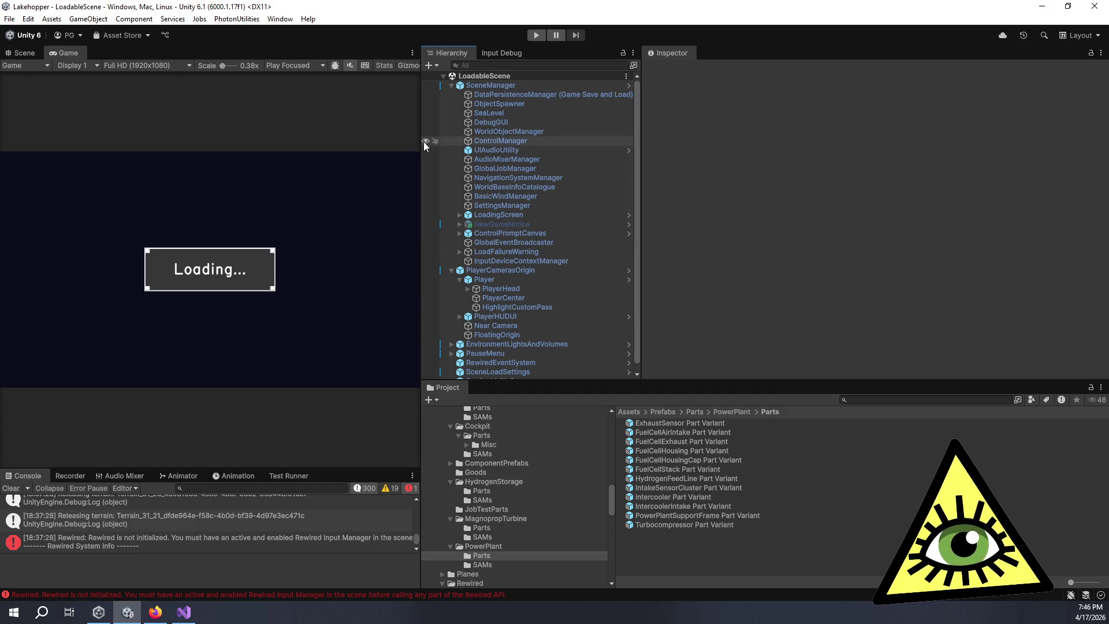
{"action": "mouse_move", "coordinate": [421, 151]}
{"action": "left_mouse_down"}
{"action": "mouse_move", "coordinate": [700, 161]}
{"action": "mouse_move", "coordinate": [687, 165]}
{"action": "left_mouse_up"}
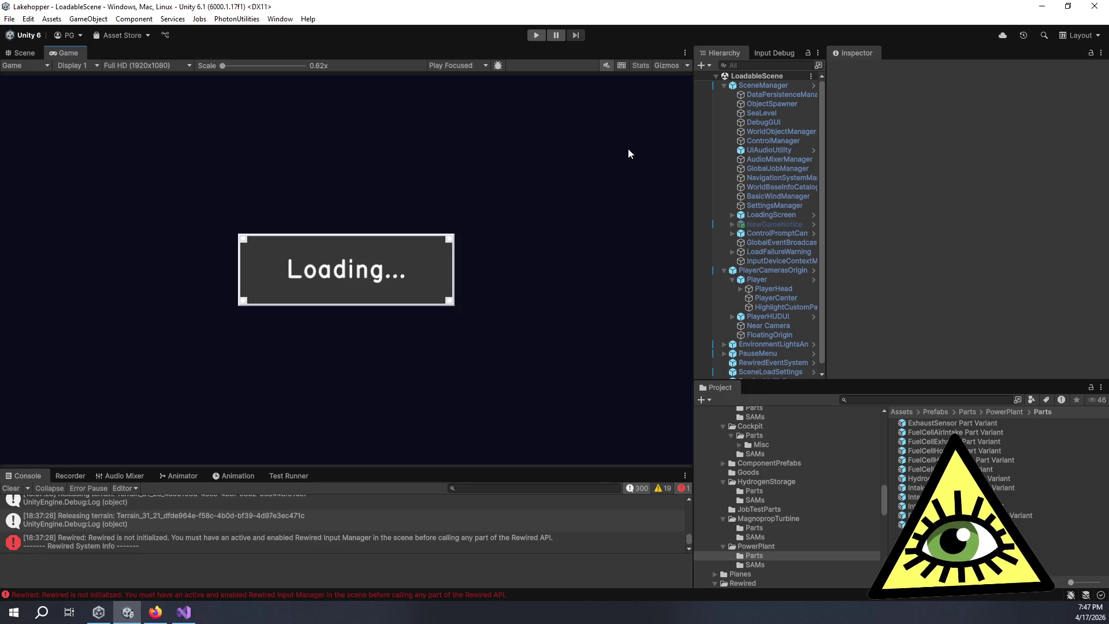
{"action": "left_click", "coordinate": [929, 155]}
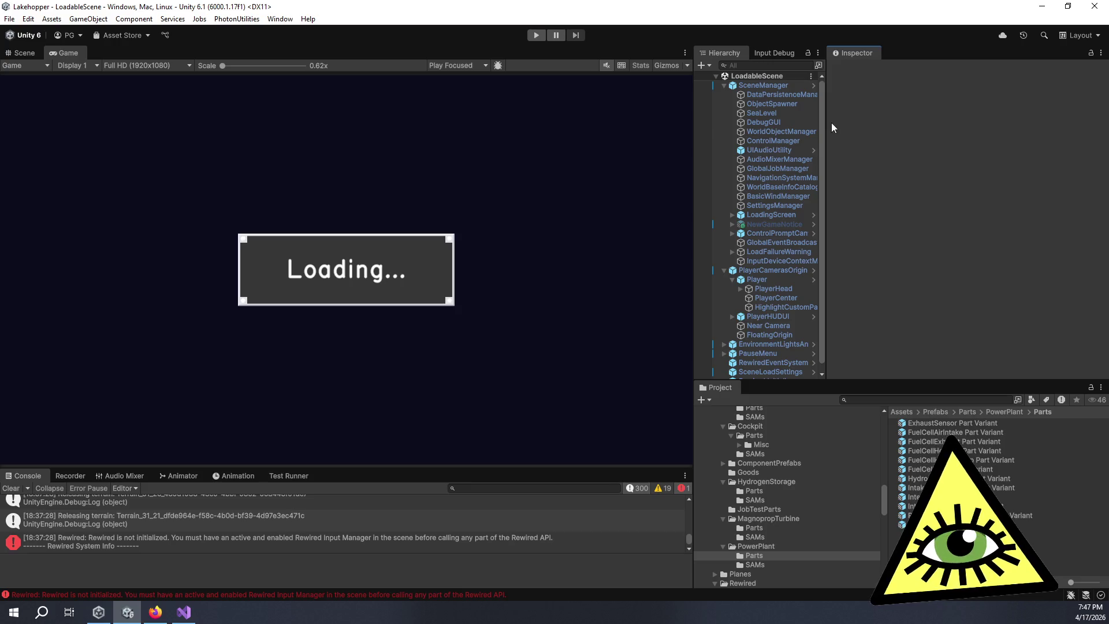
Step: Widen the Hierarchy so full names show and view the Releasing terrain log's details
{"action": "mouse_move", "coordinate": [827, 132]}
{"action": "left_mouse_down"}
{"action": "mouse_move", "coordinate": [907, 143]}
{"action": "mouse_move", "coordinate": [896, 143]}
{"action": "left_mouse_up"}
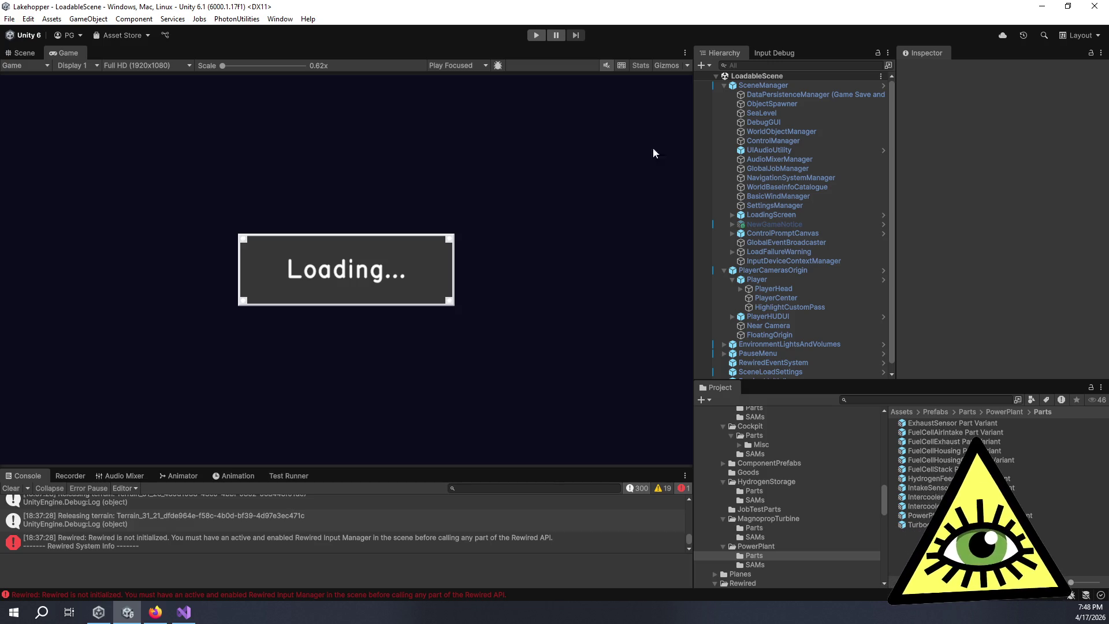
{"action": "left_click", "coordinate": [530, 523]}
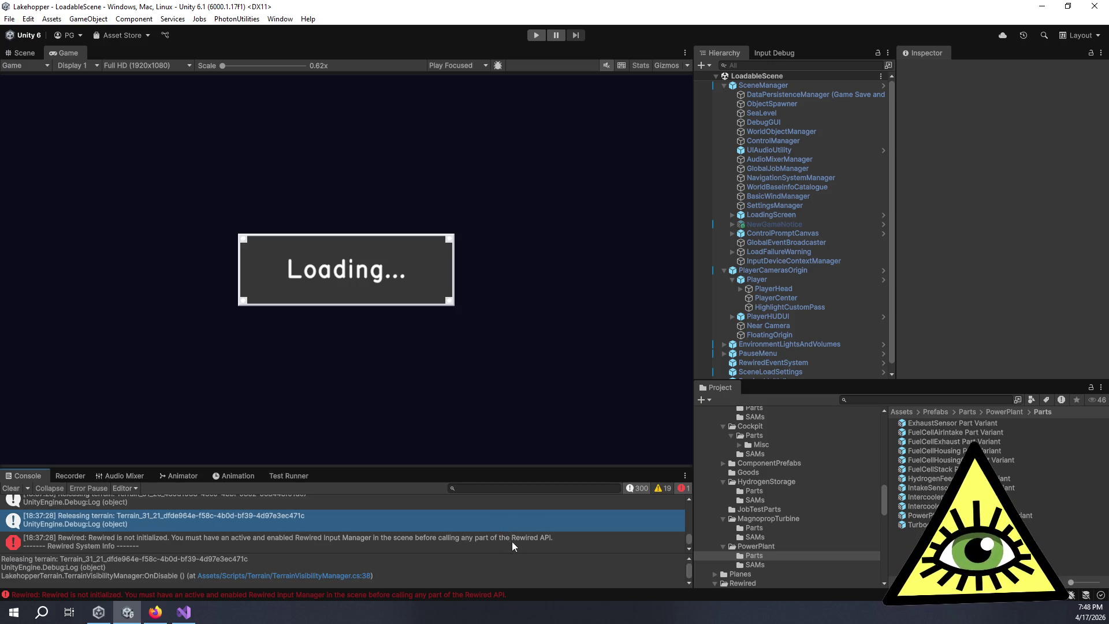
{"action": "left_click", "coordinate": [512, 543]}
{"action": "mouse_move", "coordinate": [479, 467]}
{"action": "left_mouse_down"}
{"action": "mouse_move", "coordinate": [490, 413]}
{"action": "mouse_move", "coordinate": [495, 427]}
{"action": "left_mouse_up"}
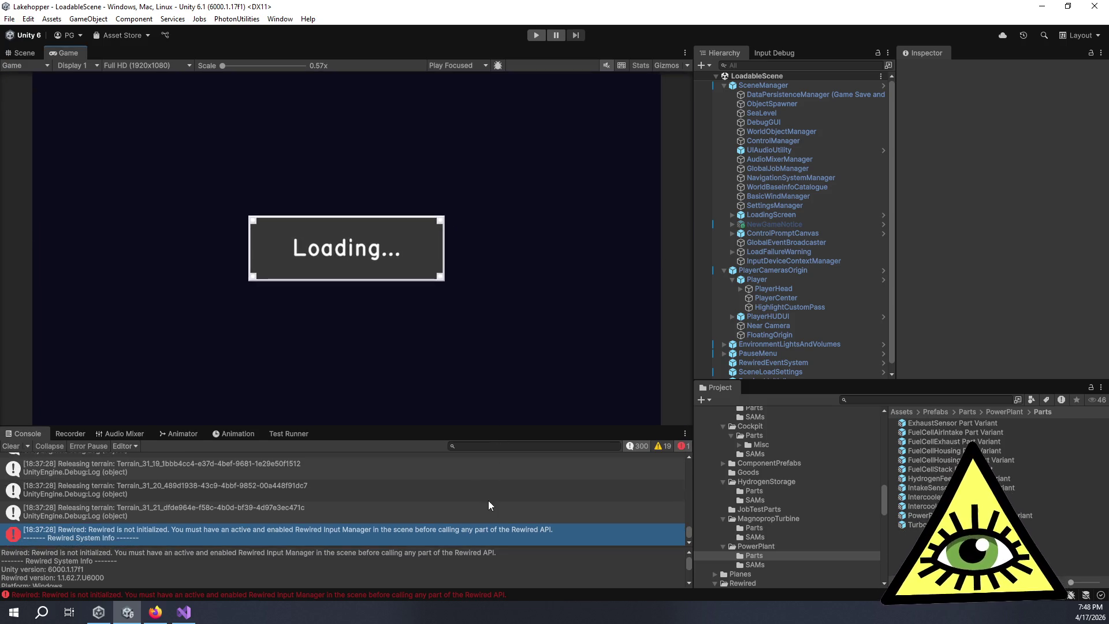
{"action": "left_click", "coordinate": [407, 509]}
{"action": "mouse_move", "coordinate": [409, 427]}
{"action": "left_mouse_down"}
{"action": "mouse_move", "coordinate": [418, 454]}
{"action": "mouse_move", "coordinate": [432, 447]}
{"action": "left_mouse_up"}
{"action": "left_click", "coordinate": [399, 536]}
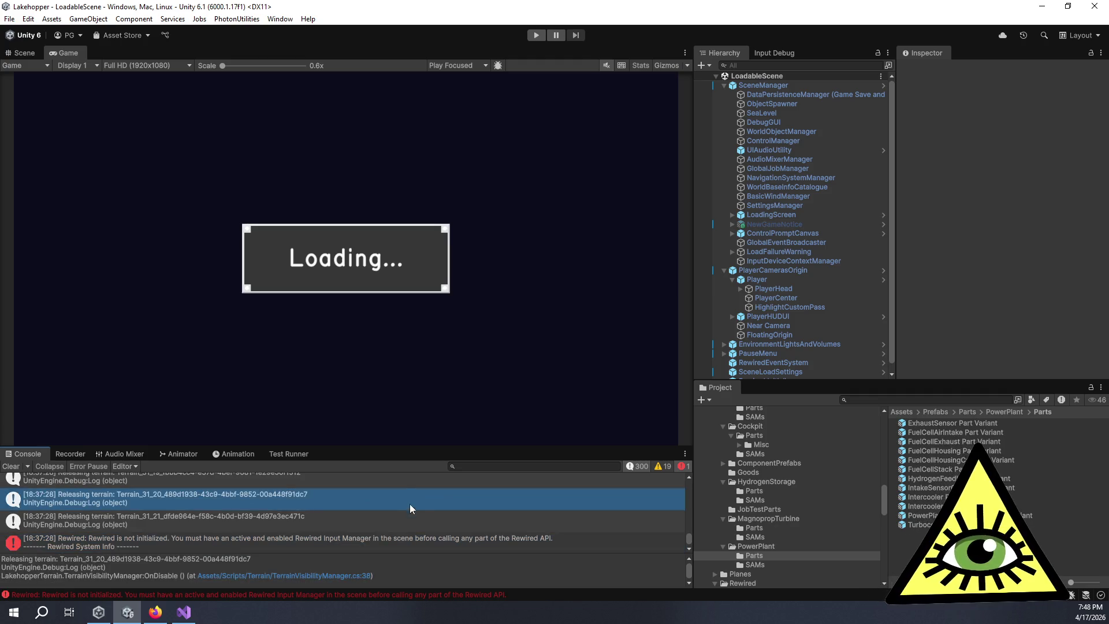
{"action": "left_click", "coordinate": [410, 511]}
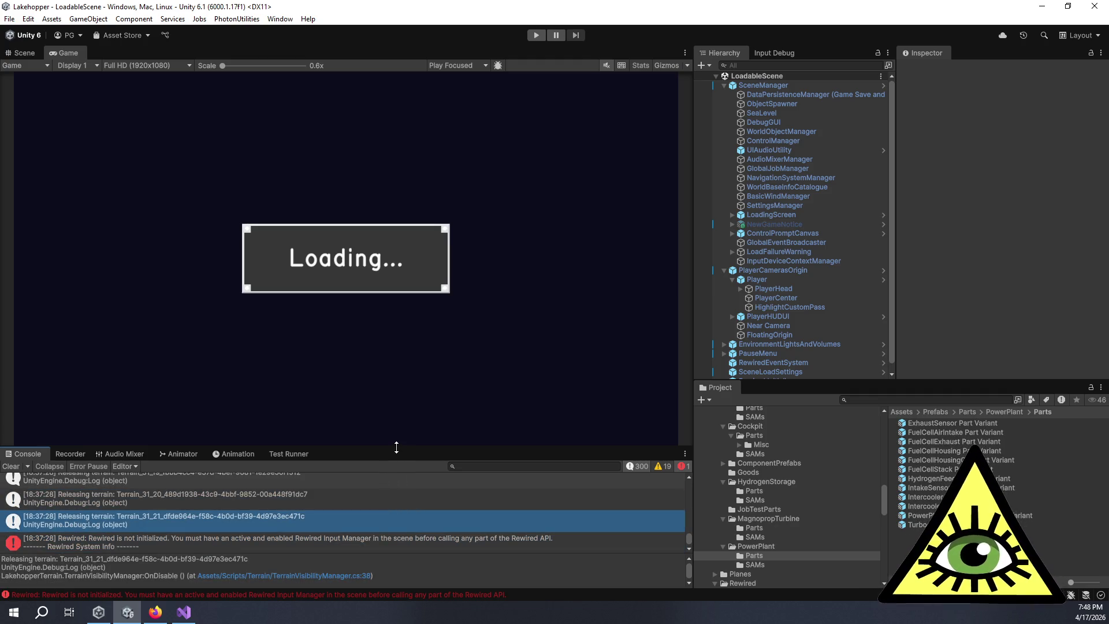
{"action": "scroll", "coordinate": [427, 505], "scroll_direction": "down", "scroll_amount": 1}
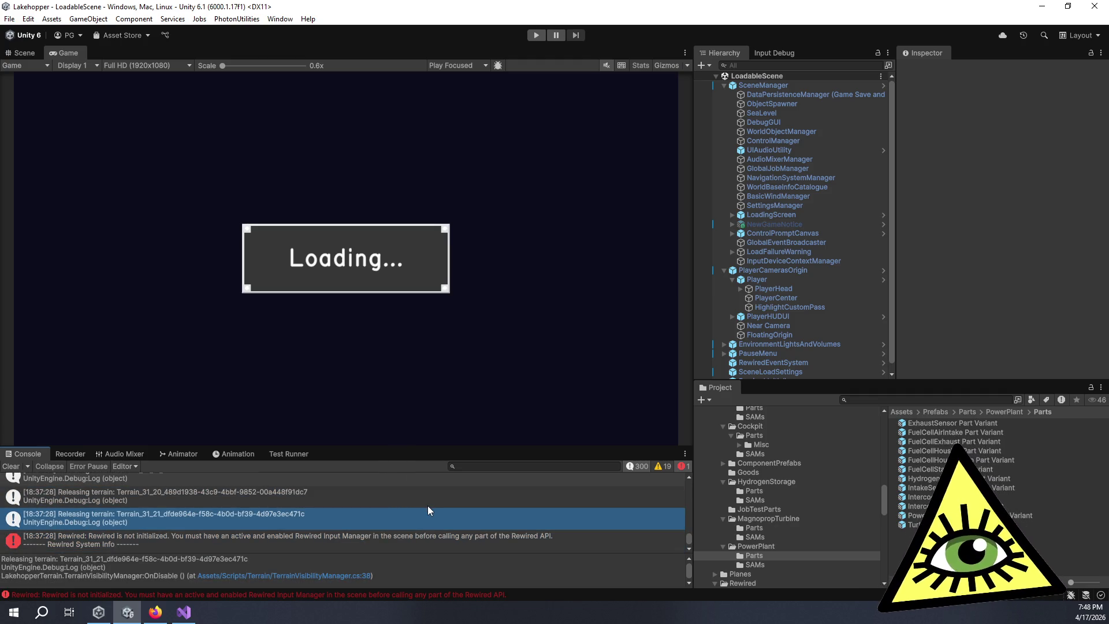
{"action": "left_click", "coordinate": [332, 501]}
{"action": "left_click", "coordinate": [350, 521]}
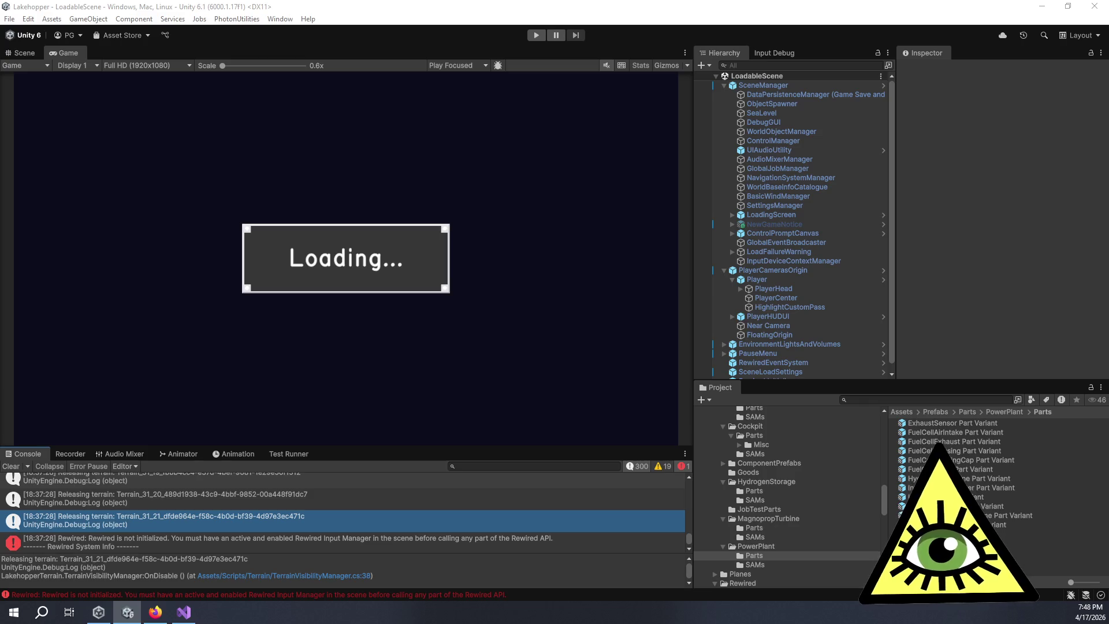
{"action": "left_click", "coordinate": [339, 546]}
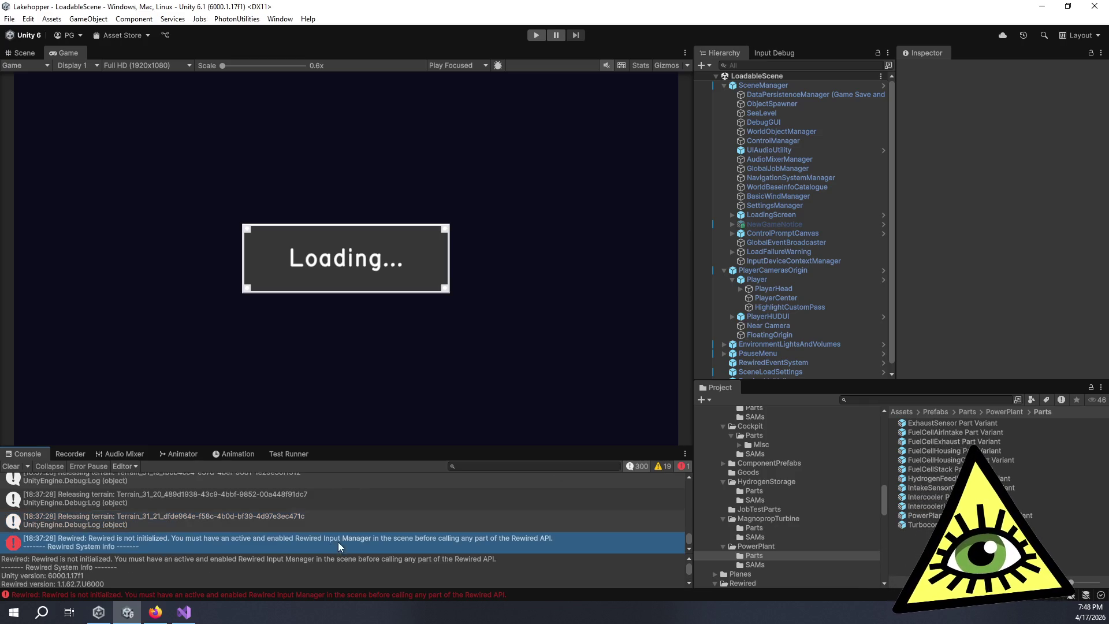
{"action": "left_click", "coordinate": [466, 506]}
{"action": "left_click", "coordinate": [427, 476]}
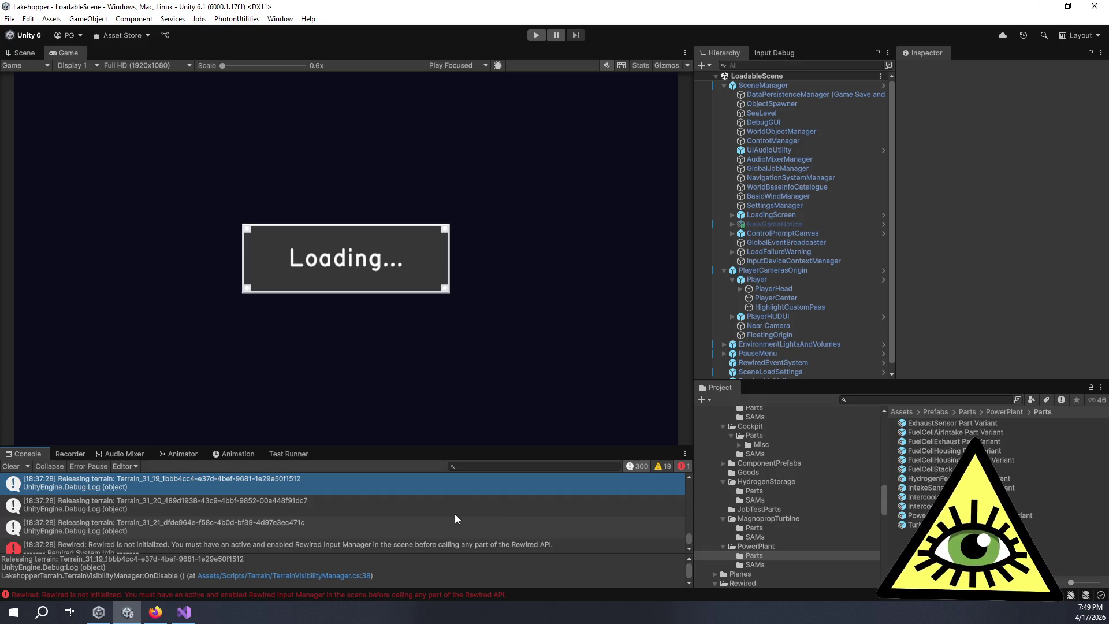
{"action": "left_click", "coordinate": [455, 514]}
{"action": "left_click", "coordinate": [453, 523]}
{"action": "left_click", "coordinate": [438, 504]}
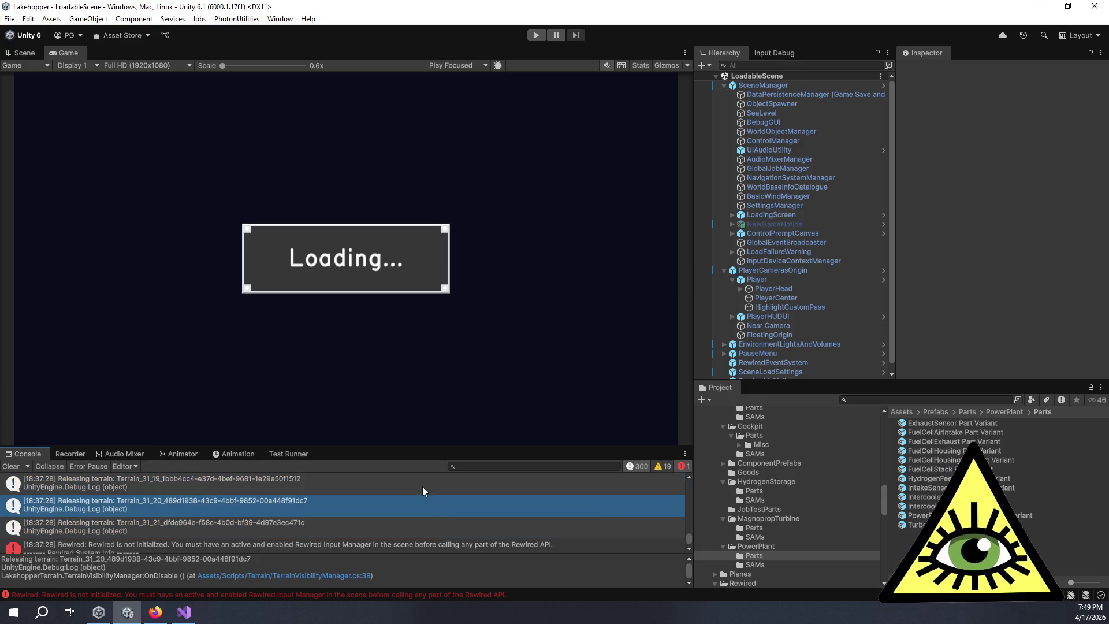
{"action": "left_click", "coordinate": [423, 486]}
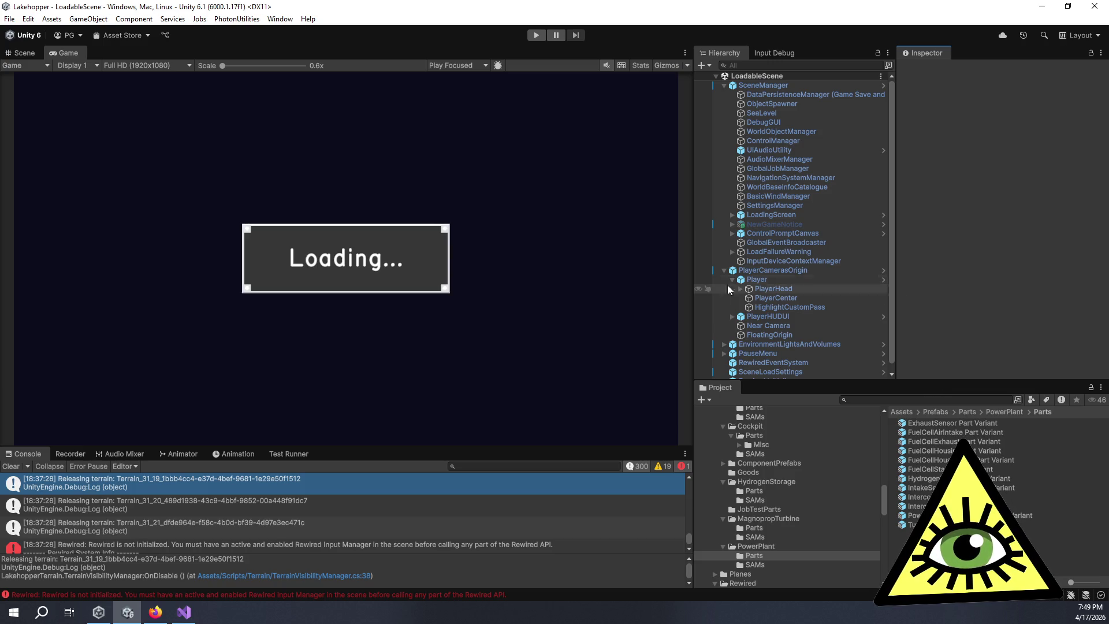
Step: Enlarge the Game view and read the Rewired not-initialized error in the Console
{"action": "left_click_drag", "start_coordinate": [692, 323], "coordinate": [731, 329]}
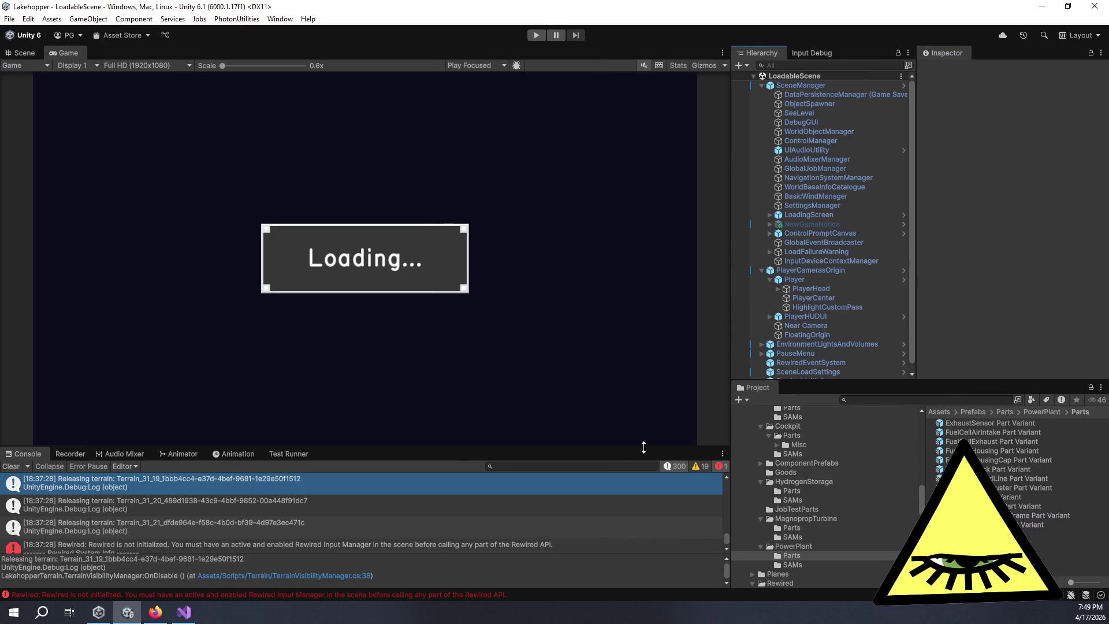
{"action": "mouse_move", "coordinate": [679, 448]}
{"action": "left_mouse_down"}
{"action": "mouse_move", "coordinate": [678, 477]}
{"action": "mouse_move", "coordinate": [678, 455]}
{"action": "mouse_move", "coordinate": [658, 435]}
{"action": "mouse_move", "coordinate": [676, 458]}
{"action": "mouse_move", "coordinate": [679, 443]}
{"action": "left_mouse_up"}
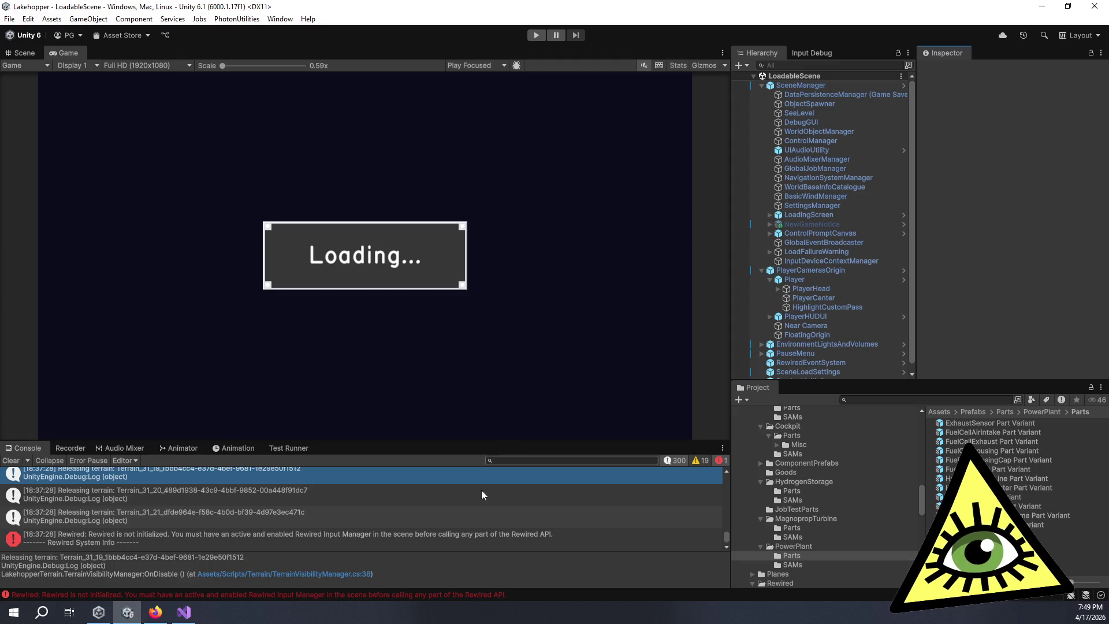
{"action": "left_click", "coordinate": [418, 536]}
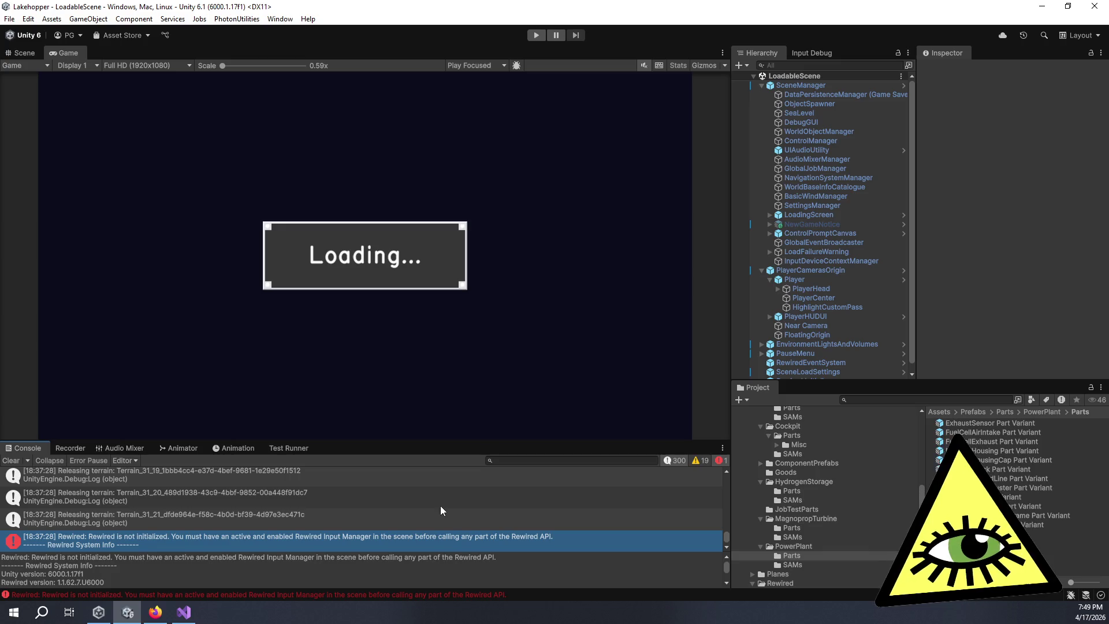
Step: Review the Terrain_31_19 to 31_21 release logs and Rewired error, then widen the Hierarchy
{"action": "left_click", "coordinate": [431, 524]}
{"action": "left_click", "coordinate": [411, 494]}
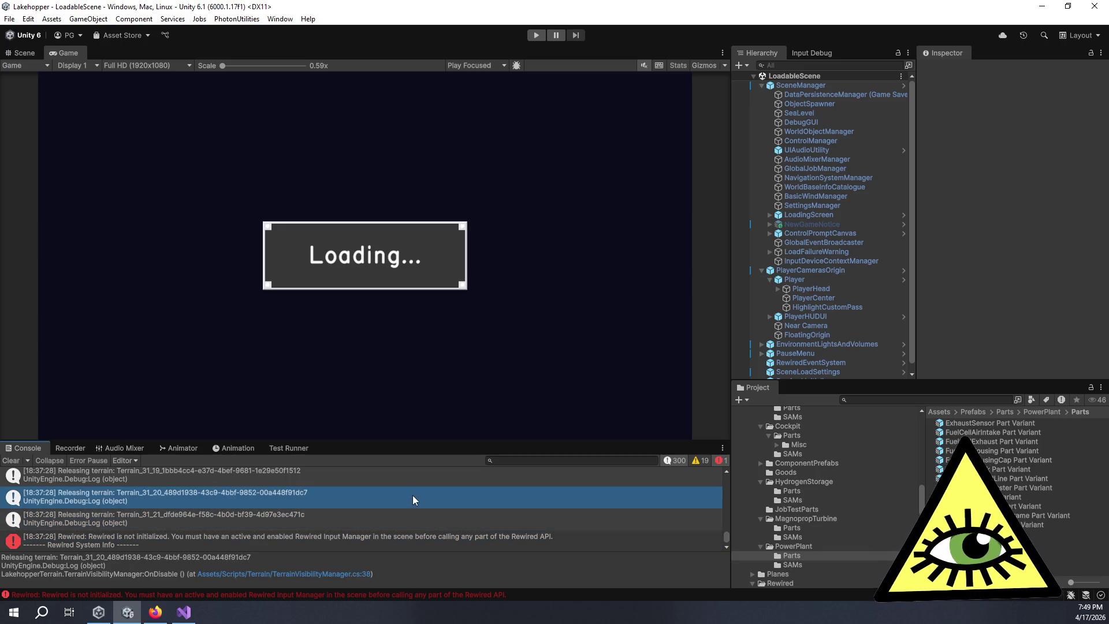
{"action": "left_click", "coordinate": [396, 476]}
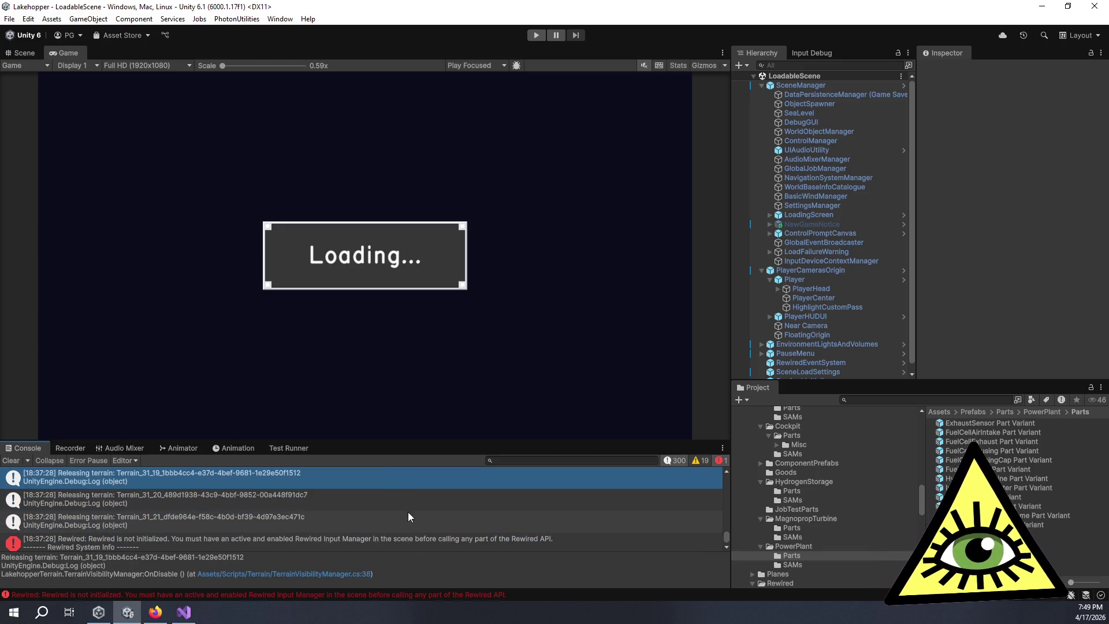
{"action": "left_click", "coordinate": [466, 534]}
{"action": "left_click", "coordinate": [439, 521]}
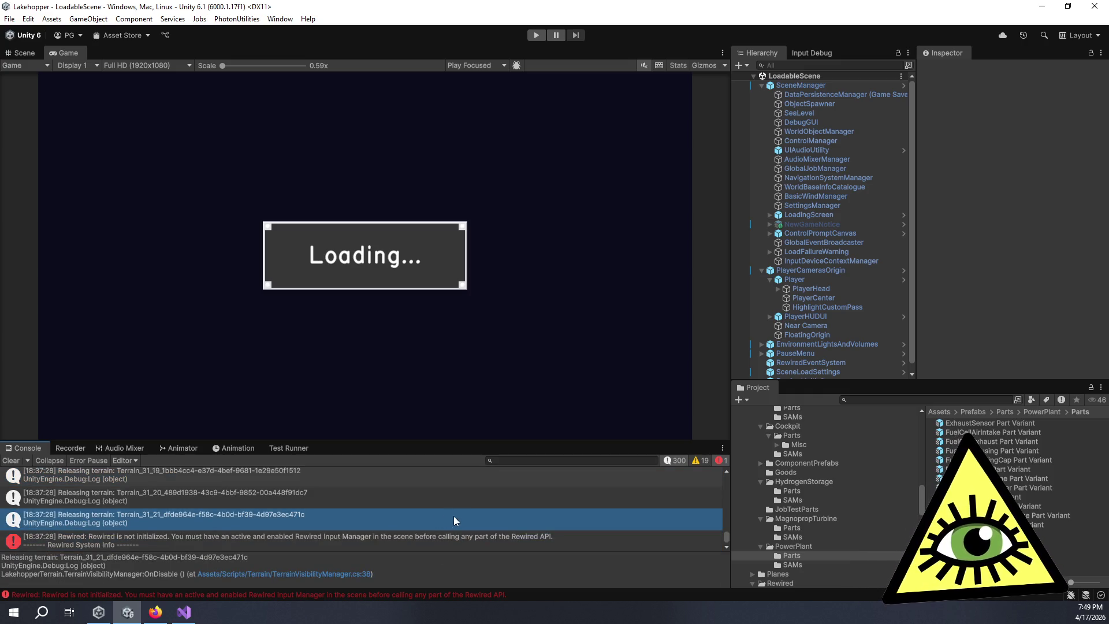
{"action": "left_click", "coordinate": [532, 543]}
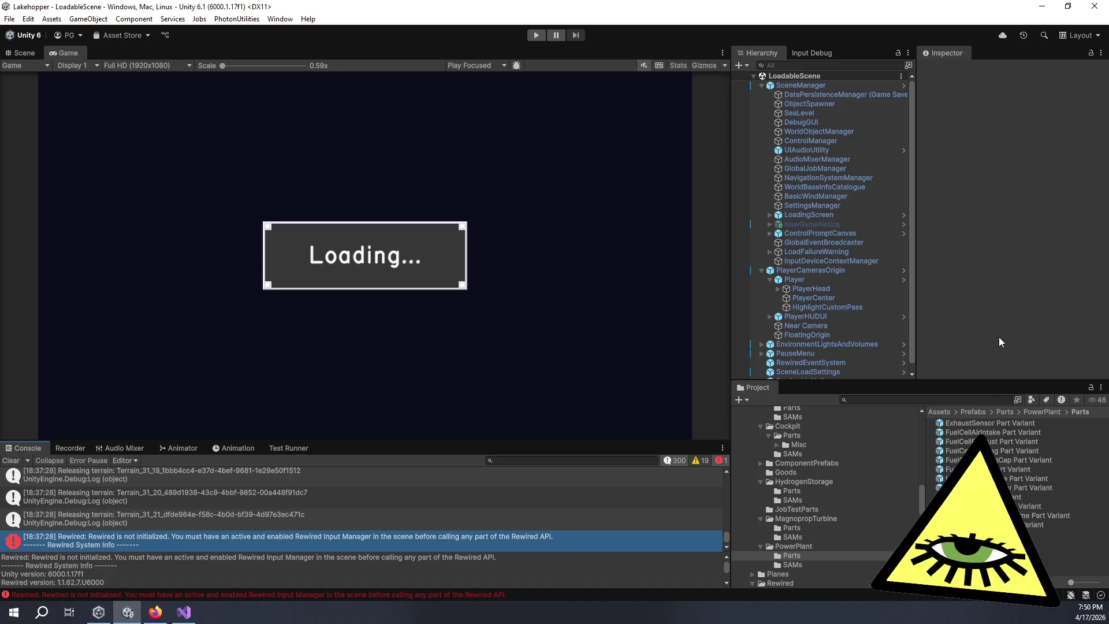
{"action": "mouse_move", "coordinate": [913, 307]}
{"action": "left_mouse_down"}
{"action": "mouse_move", "coordinate": [975, 306]}
{"action": "mouse_move", "coordinate": [908, 311]}
{"action": "left_mouse_up"}
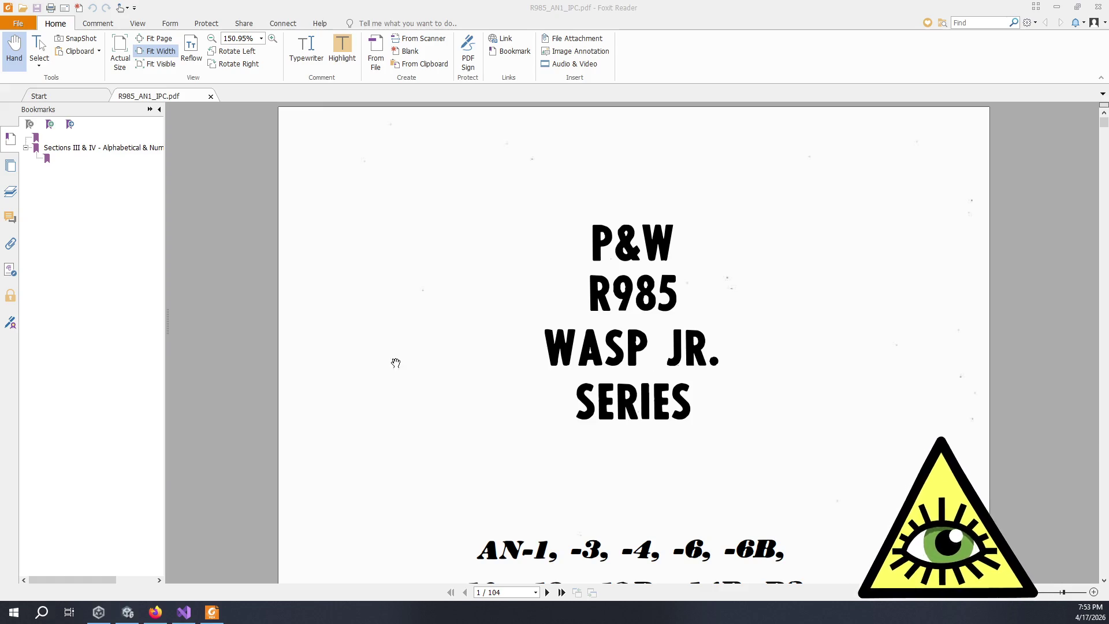
Step: Fit whole pages in view and browse the R985 catalog to the page 13 crankshaft diagram
{"action": "key", "text": "ctrl+0"}
{"action": "scroll", "coordinate": [452, 354], "scroll_direction": "down", "scroll_amount": 10}
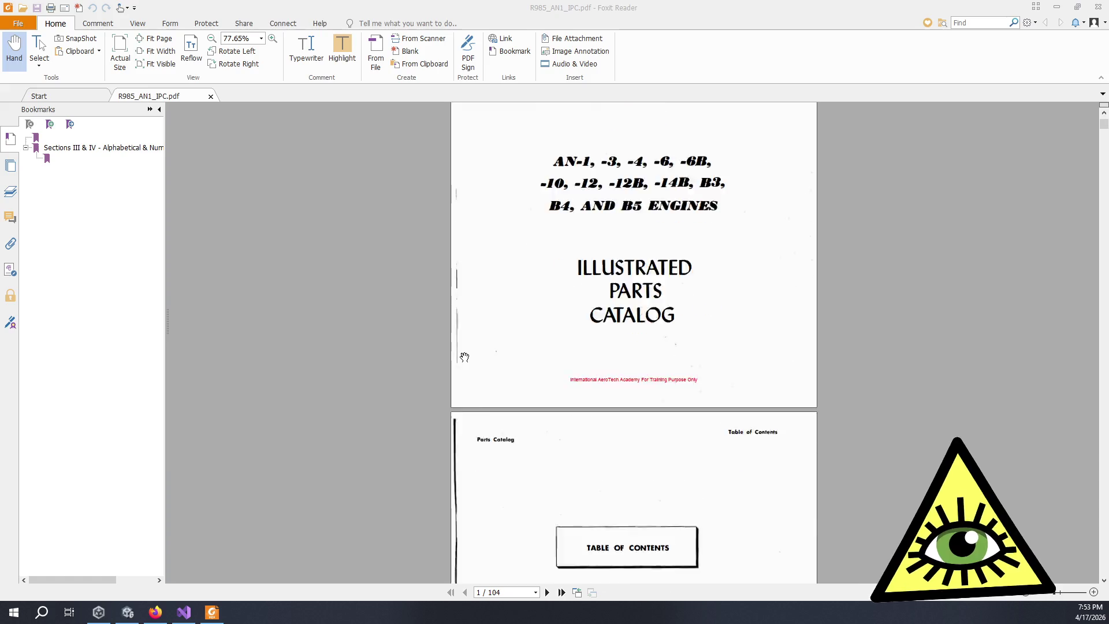
{"action": "scroll", "coordinate": [450, 362], "scroll_direction": "down", "scroll_amount": 15}
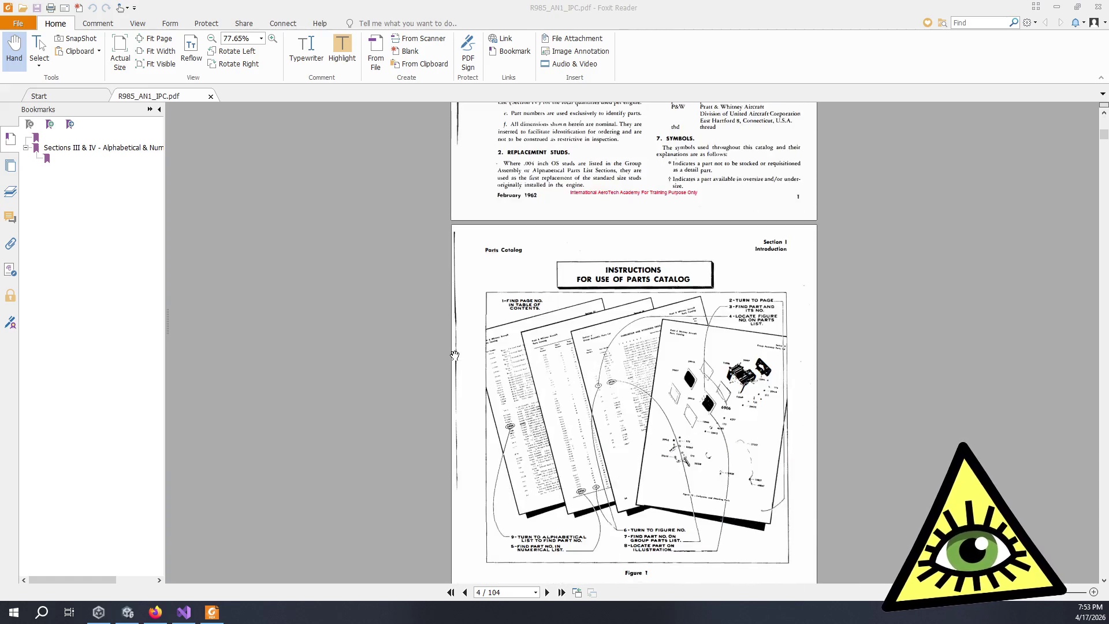
{"action": "scroll", "coordinate": [460, 355], "scroll_direction": "down", "scroll_amount": 15}
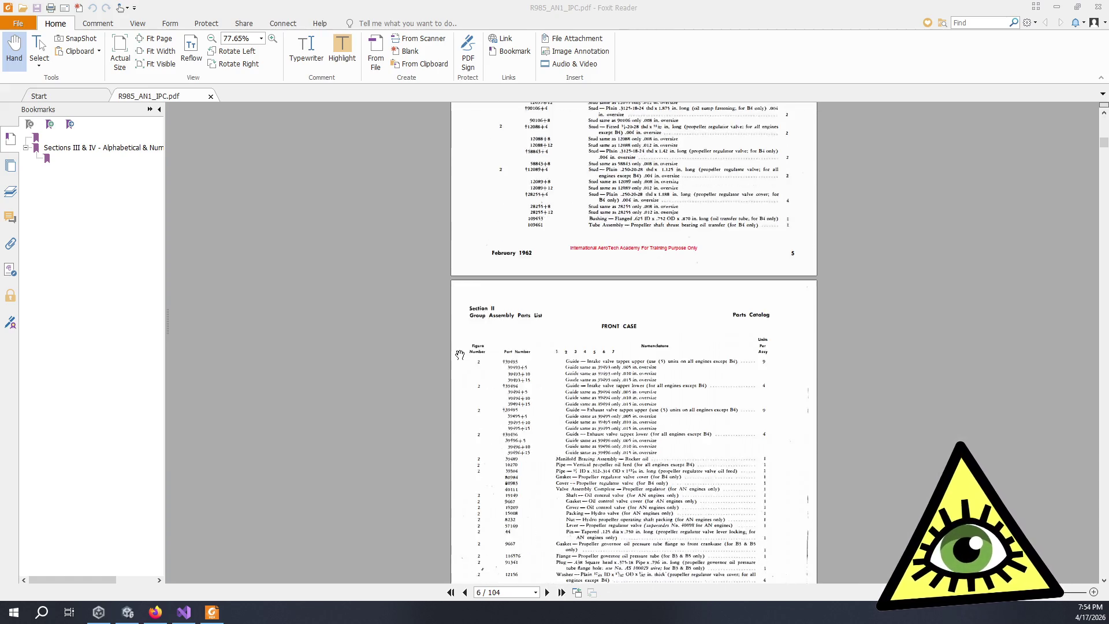
{"action": "scroll", "coordinate": [465, 356], "scroll_direction": "down", "scroll_amount": 3}
{"action": "scroll", "coordinate": [545, 335], "scroll_direction": "up", "scroll_amount": 1}
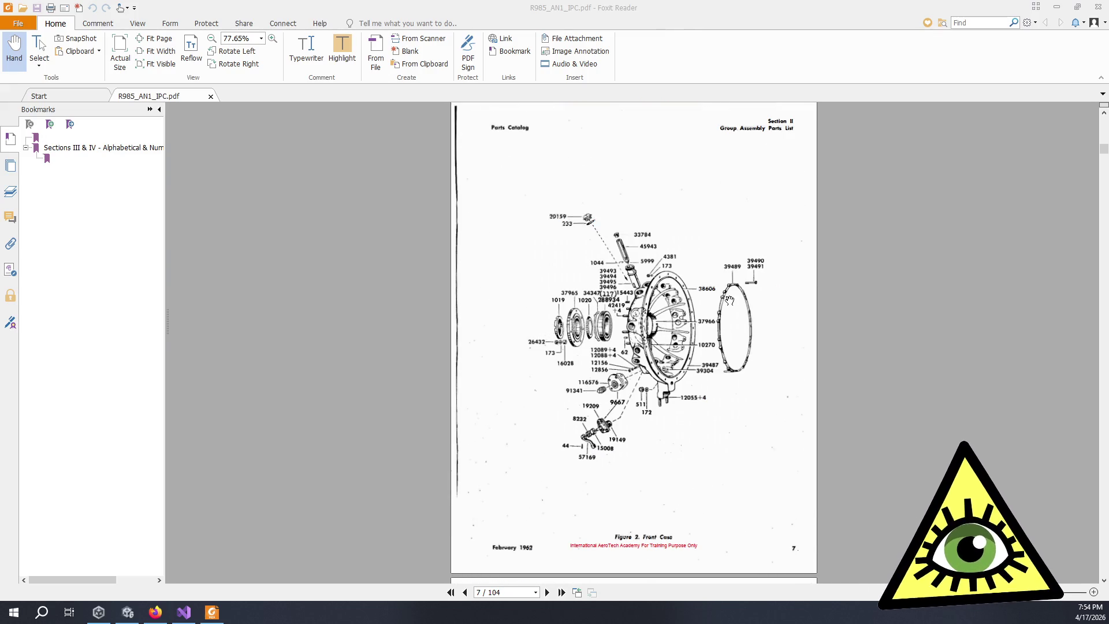
{"action": "scroll", "coordinate": [739, 301], "scroll_direction": "down", "scroll_amount": 15}
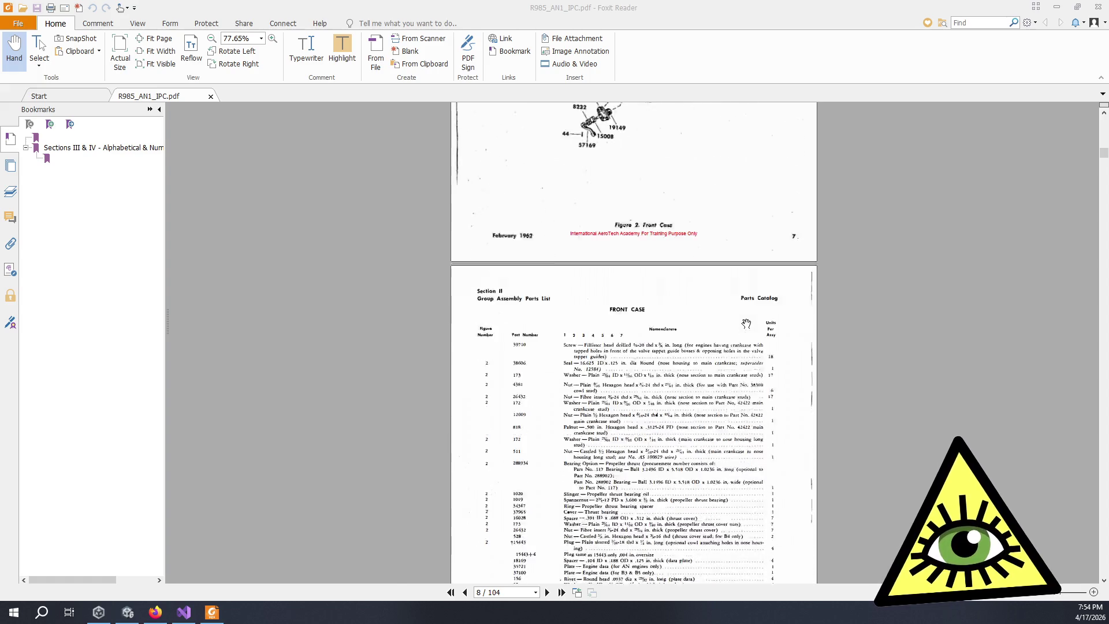
{"action": "scroll", "coordinate": [843, 361], "scroll_direction": "down", "scroll_amount": 2}
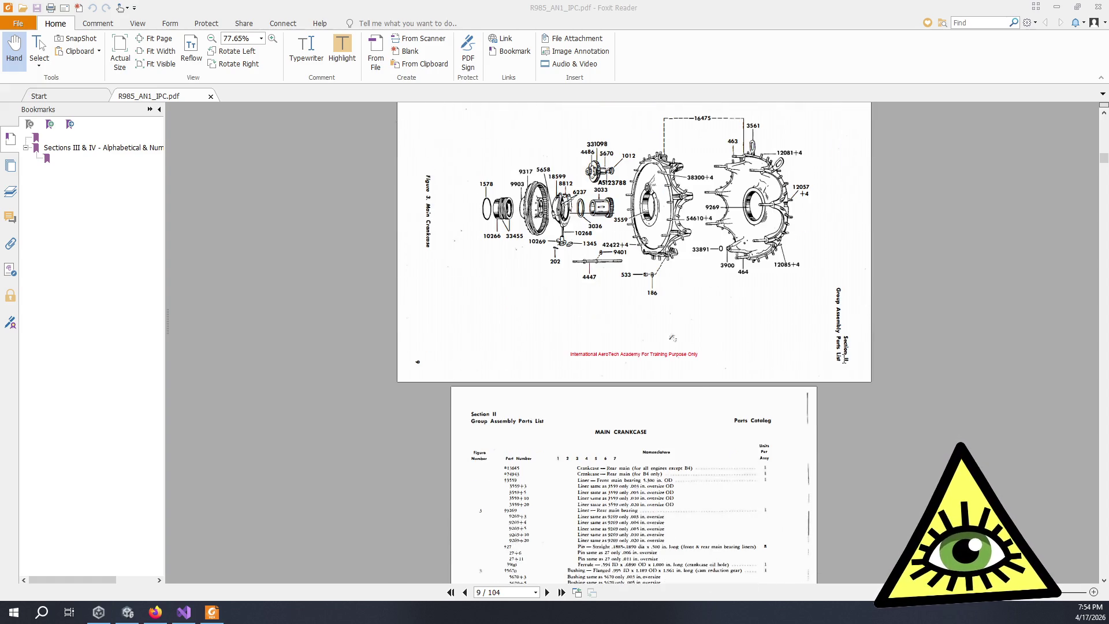
{"action": "scroll", "coordinate": [843, 358], "scroll_direction": "down", "scroll_amount": 1}
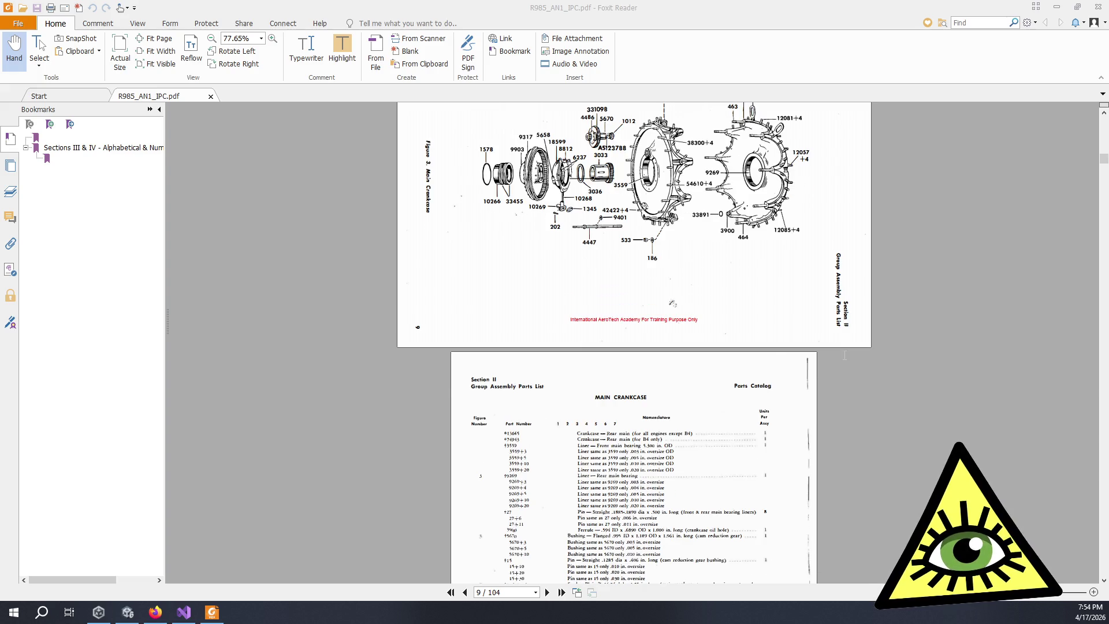
{"action": "scroll", "coordinate": [843, 358], "scroll_direction": "up", "scroll_amount": 1}
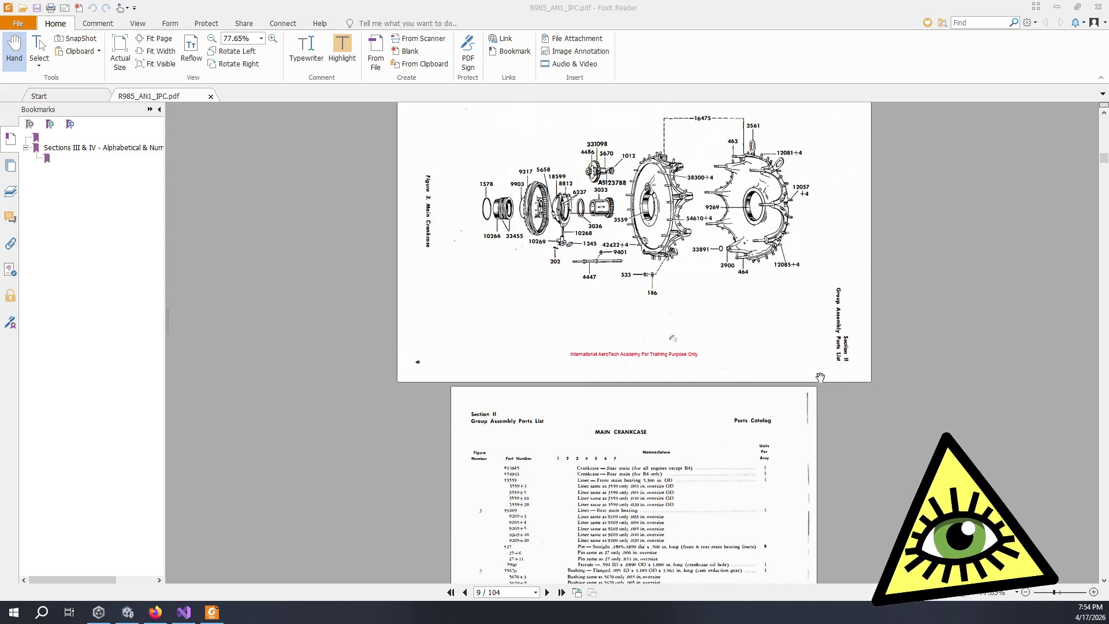
{"action": "scroll", "coordinate": [723, 285], "scroll_direction": "up", "scroll_amount": 1}
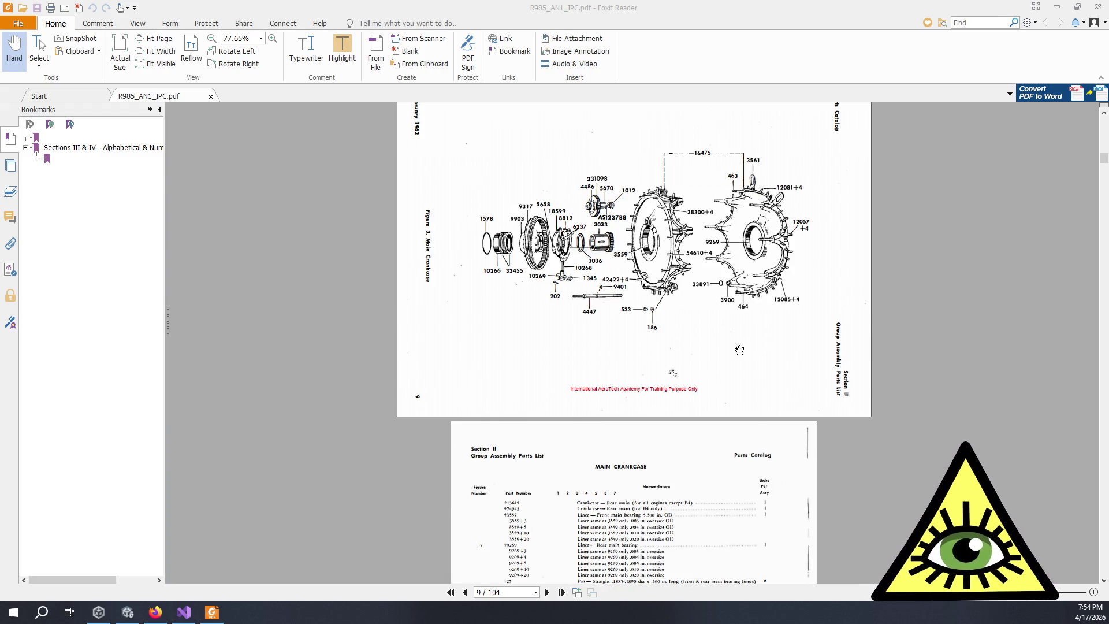
{"action": "scroll", "coordinate": [641, 352], "scroll_direction": "up", "scroll_amount": 9}
{"action": "scroll", "coordinate": [633, 354], "scroll_direction": "up", "scroll_amount": 20}
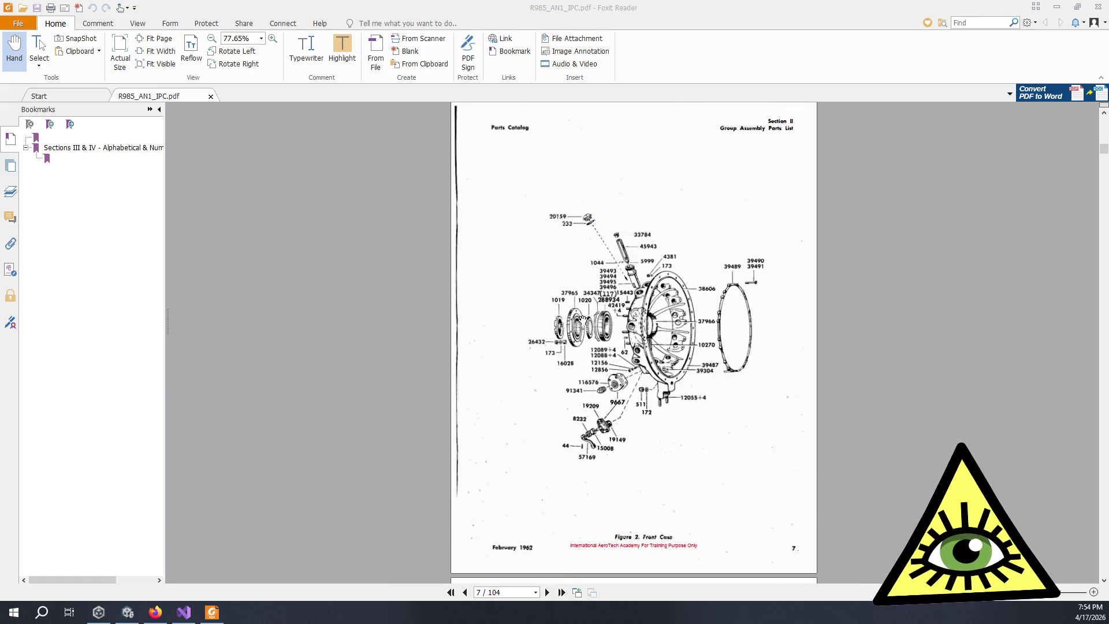
{"action": "scroll", "coordinate": [706, 330], "scroll_direction": "down", "scroll_amount": 7}
{"action": "scroll", "coordinate": [707, 335], "scroll_direction": "down", "scroll_amount": 20}
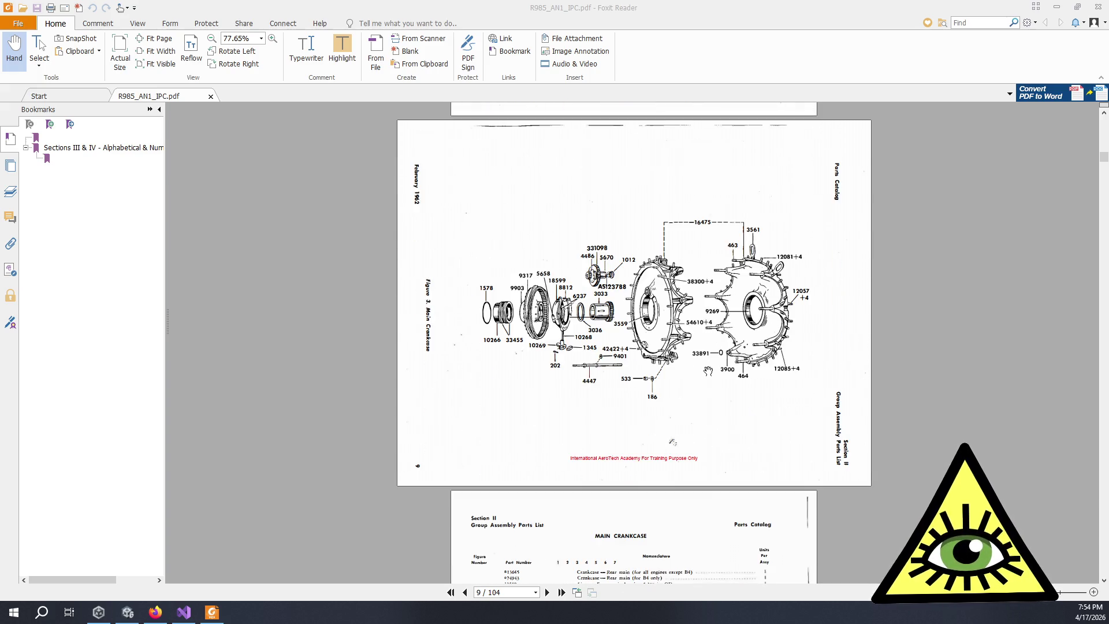
{"action": "scroll", "coordinate": [711, 385], "scroll_direction": "down", "scroll_amount": 6}
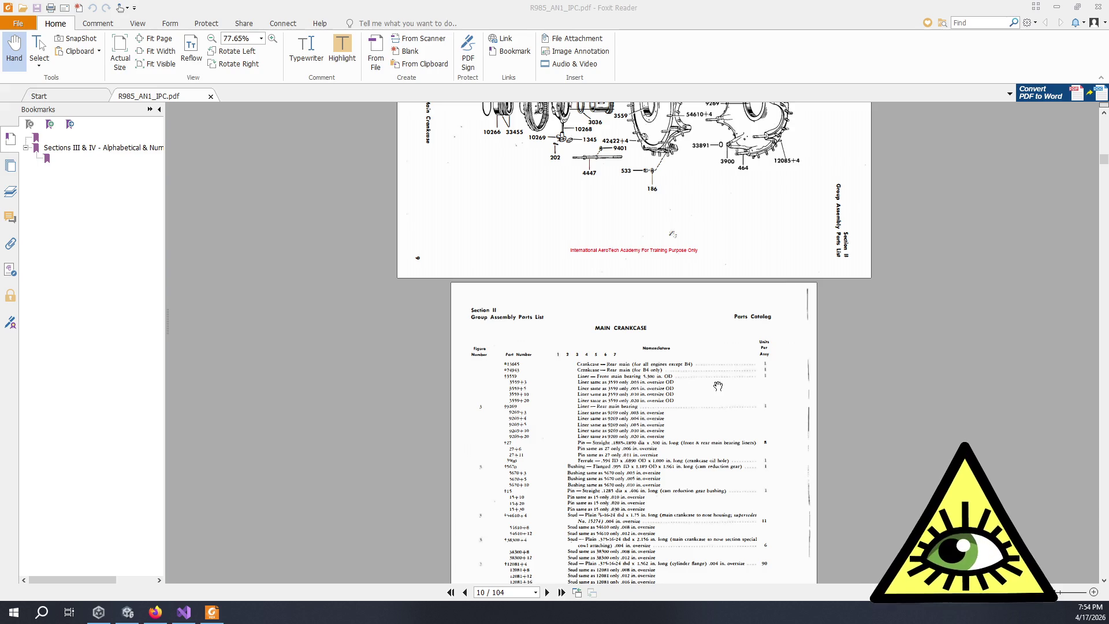
{"action": "scroll", "coordinate": [714, 388], "scroll_direction": "down", "scroll_amount": 18}
{"action": "scroll", "coordinate": [712, 388], "scroll_direction": "down", "scroll_amount": 20}
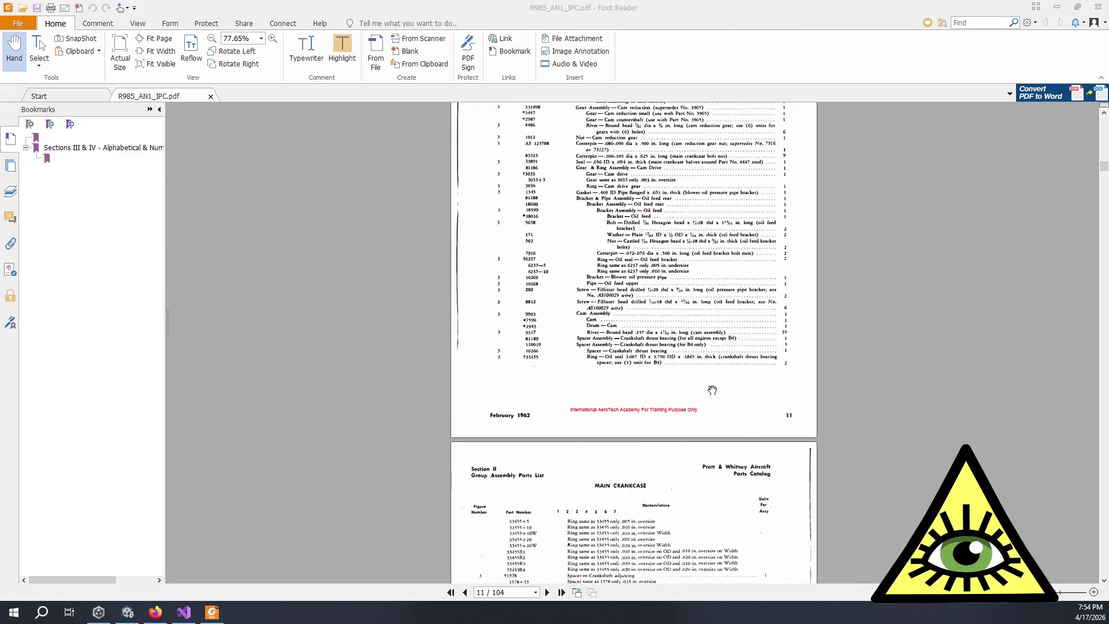
{"action": "scroll", "coordinate": [716, 390], "scroll_direction": "up", "scroll_amount": 2}
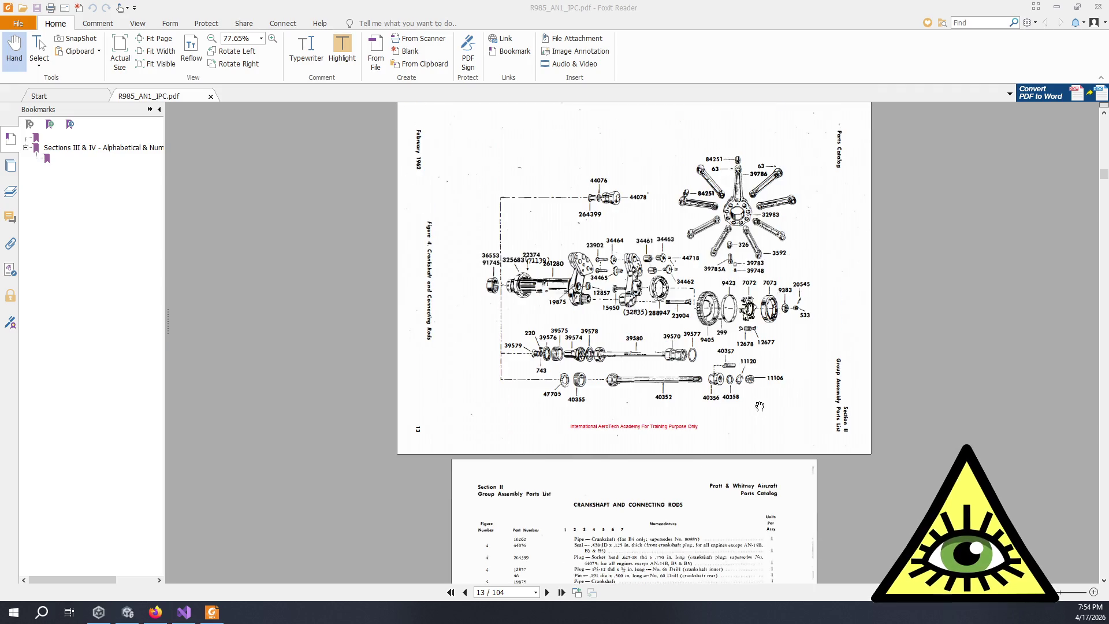
Step: Switch from the crankshaft diagram to the My Summer Car wiki Car parts page
{"action": "scroll", "coordinate": [809, 396], "scroll_direction": "up", "scroll_amount": 1}
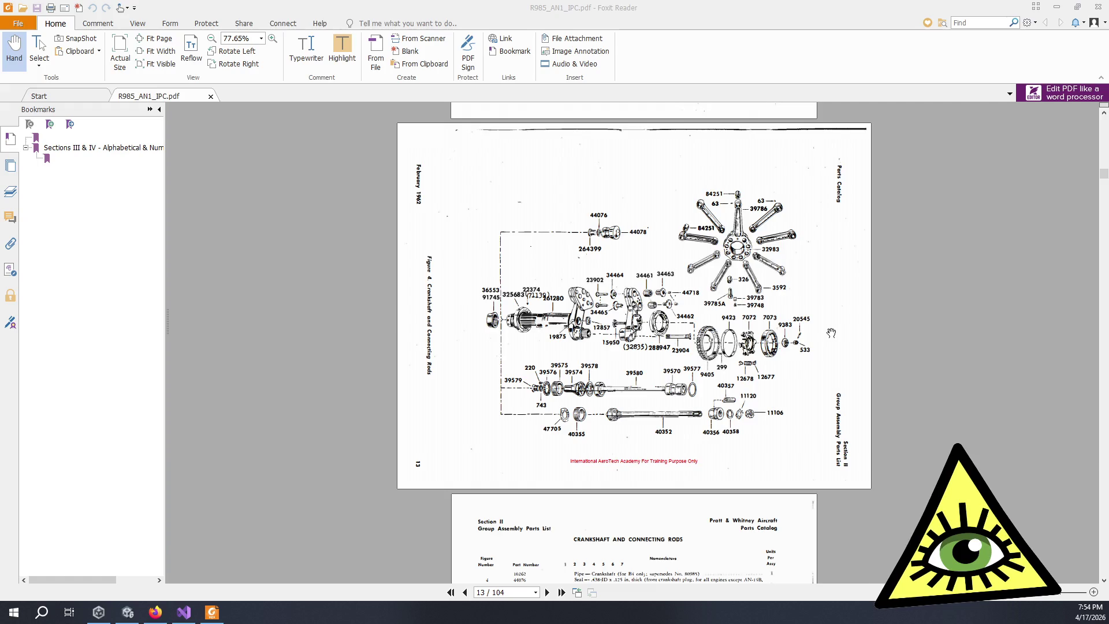
{"action": "scroll", "coordinate": [832, 335], "scroll_direction": "down", "scroll_amount": 3}
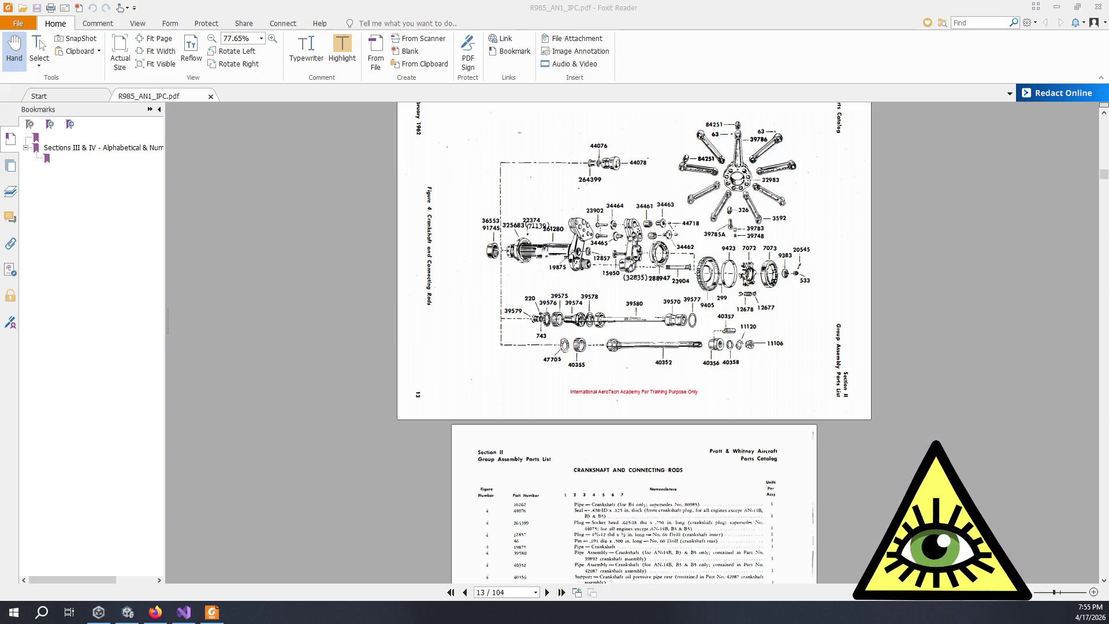
{"action": "key", "text": "alt+Tab"}
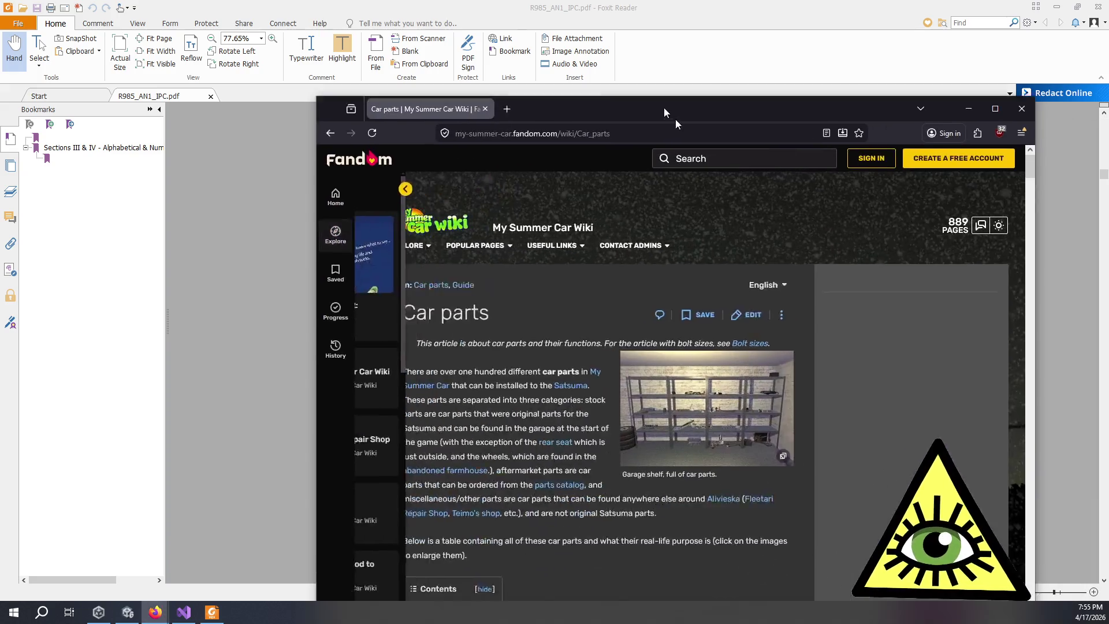
Step: Scroll the Car parts table from Gearbox past Pistons to the Radiator and Rear lights rows
{"action": "scroll", "coordinate": [564, 309], "scroll_direction": "down", "scroll_amount": 5}
{"action": "scroll", "coordinate": [564, 309], "scroll_direction": "down", "scroll_amount": 3}
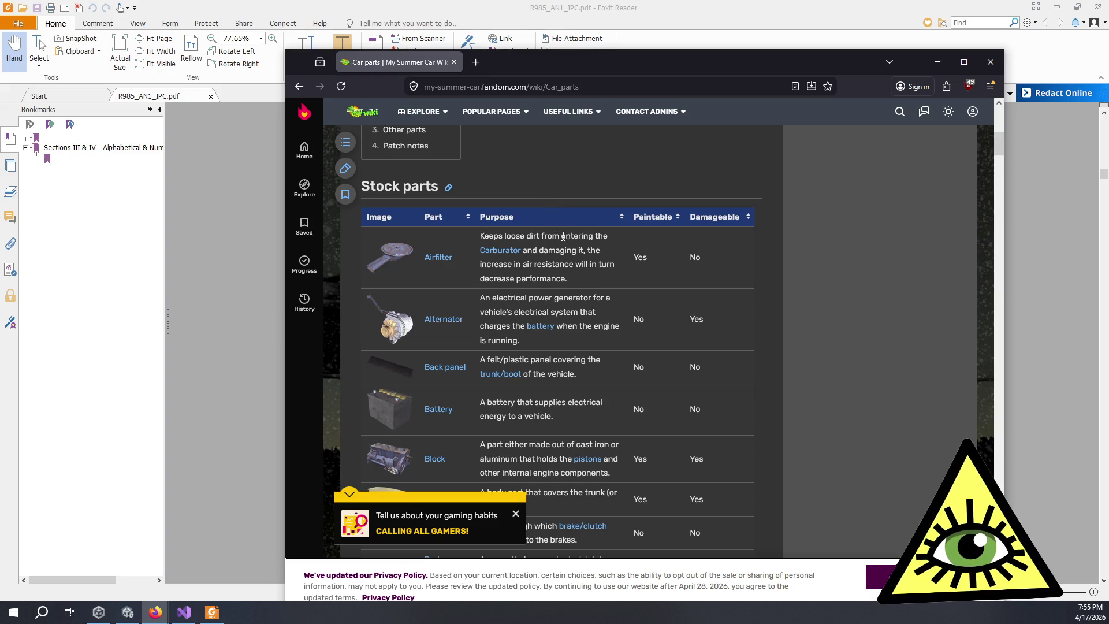
{"action": "scroll", "coordinate": [469, 322], "scroll_direction": "down", "scroll_amount": 3}
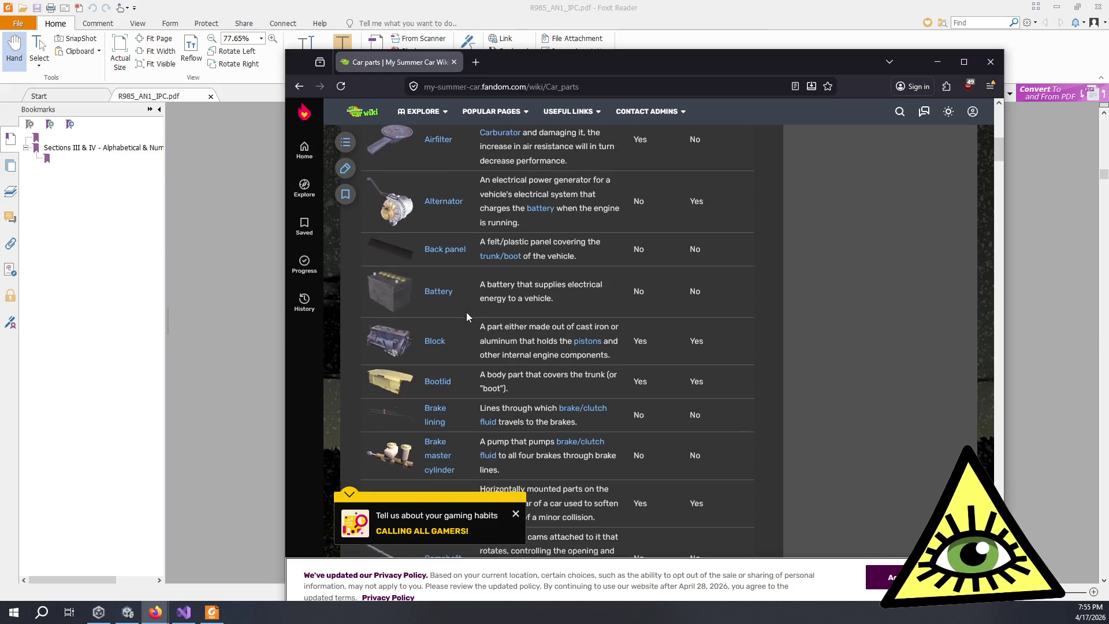
{"action": "scroll", "coordinate": [459, 335], "scroll_direction": "down", "scroll_amount": 1}
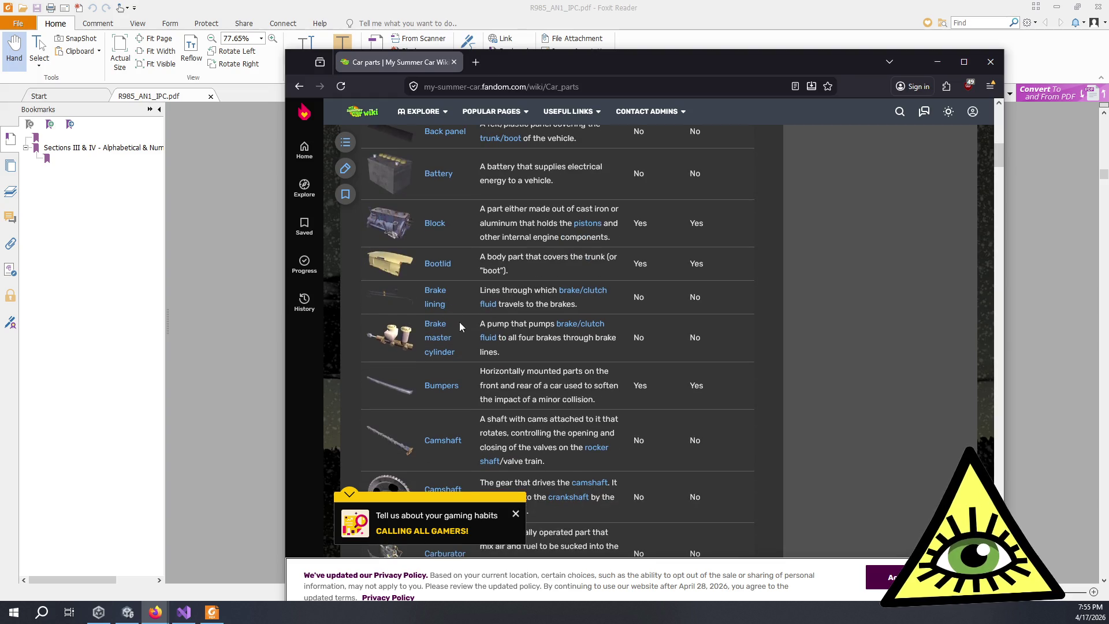
{"action": "scroll", "coordinate": [454, 327], "scroll_direction": "down", "scroll_amount": 2}
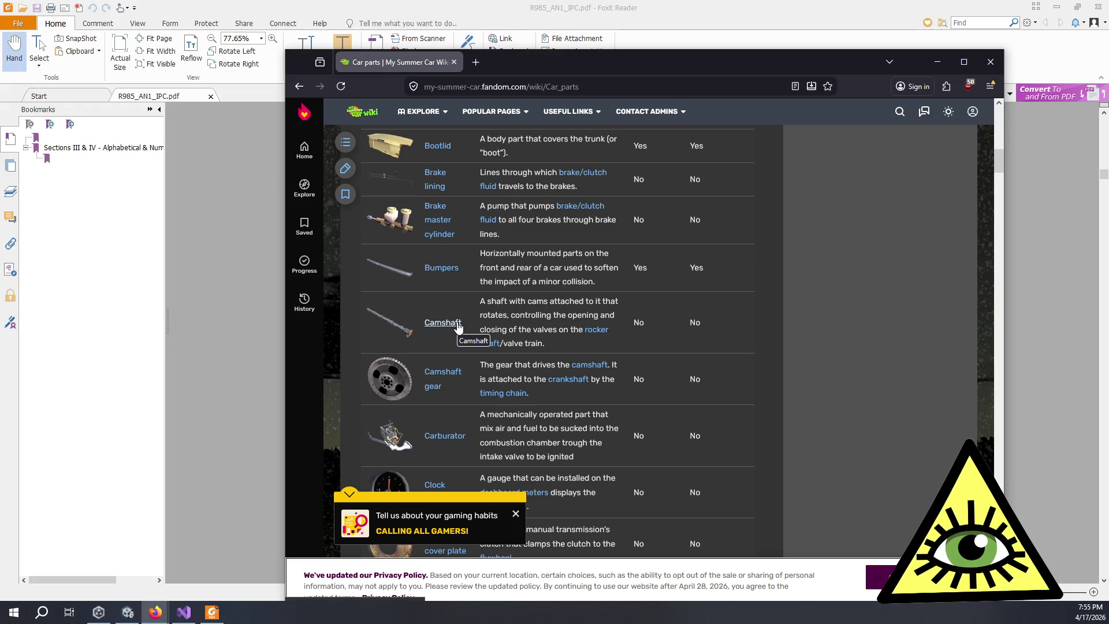
{"action": "scroll", "coordinate": [462, 347], "scroll_direction": "down", "scroll_amount": 3}
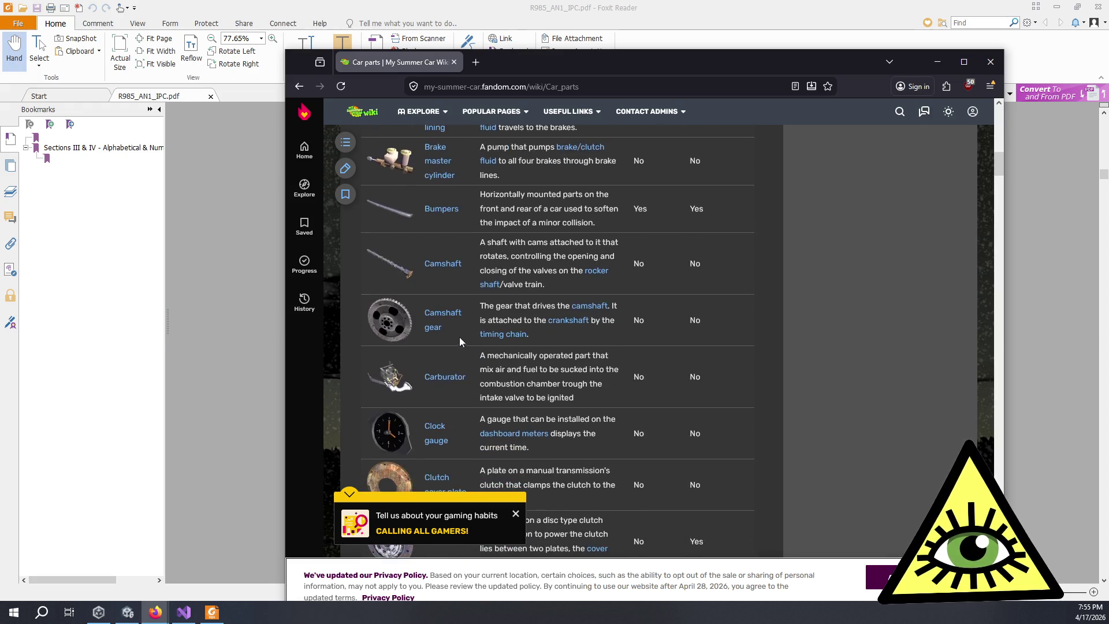
{"action": "scroll", "coordinate": [462, 299], "scroll_direction": "down", "scroll_amount": 2}
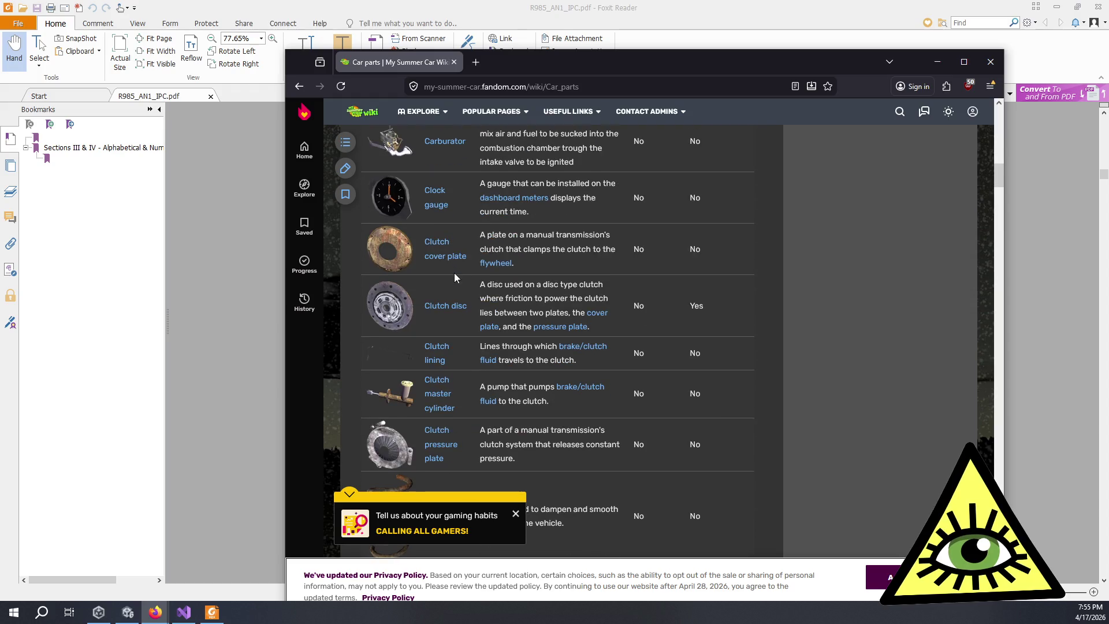
{"action": "scroll", "coordinate": [461, 312], "scroll_direction": "down", "scroll_amount": 1}
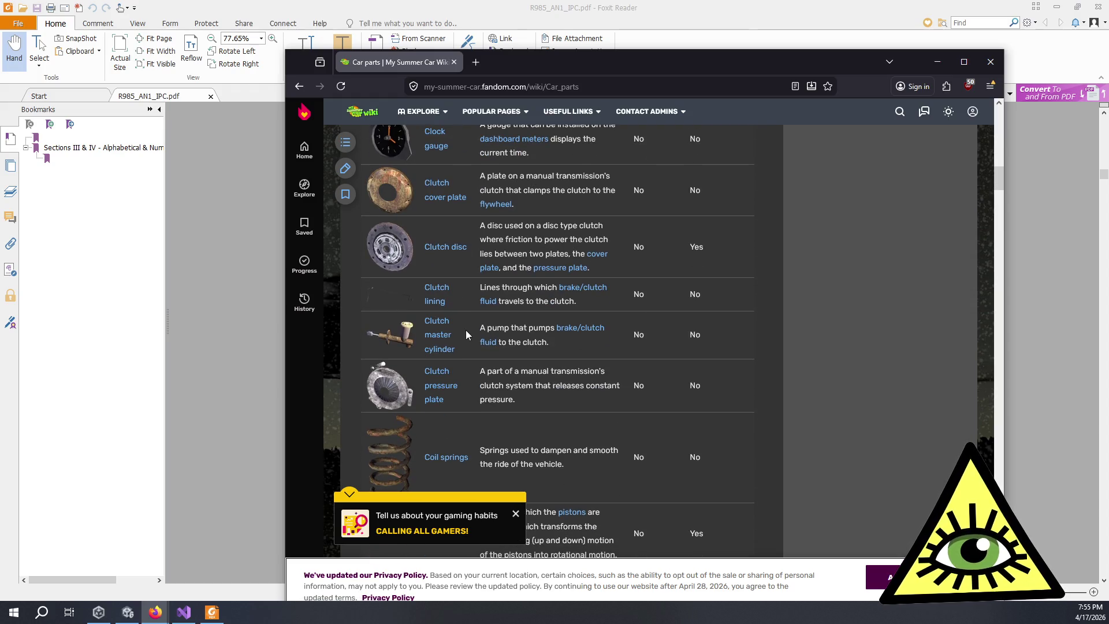
{"action": "scroll", "coordinate": [462, 334], "scroll_direction": "down", "scroll_amount": 1}
{"action": "scroll", "coordinate": [462, 334], "scroll_direction": "down", "scroll_amount": 1}
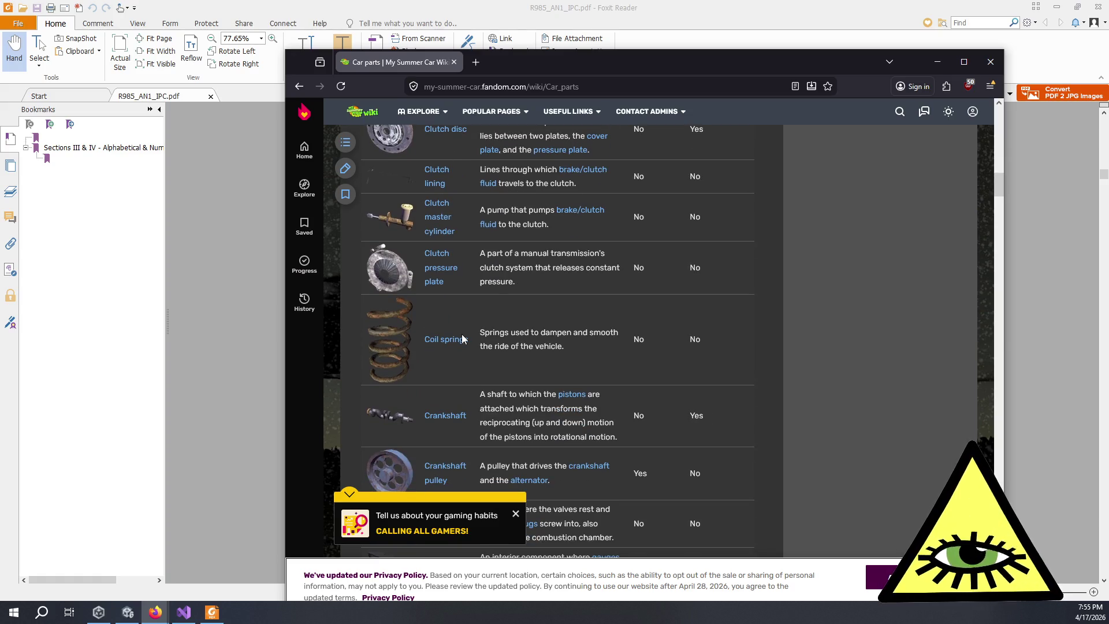
{"action": "scroll", "coordinate": [462, 333], "scroll_direction": "down", "scroll_amount": 1}
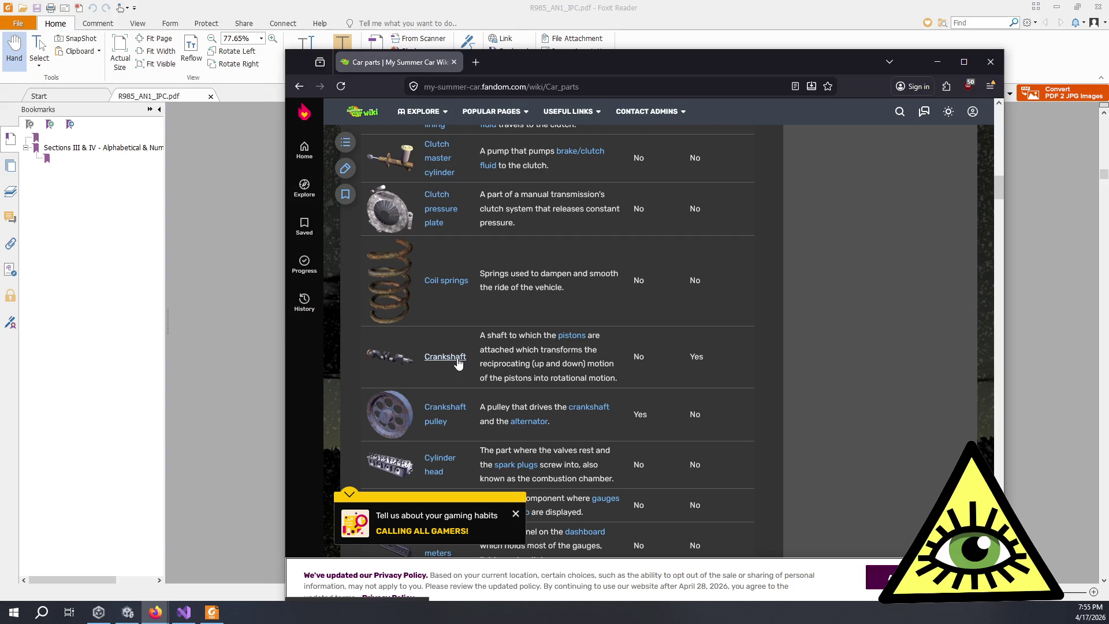
{"action": "scroll", "coordinate": [459, 363], "scroll_direction": "down", "scroll_amount": 1}
{"action": "scroll", "coordinate": [456, 351], "scroll_direction": "down", "scroll_amount": 2}
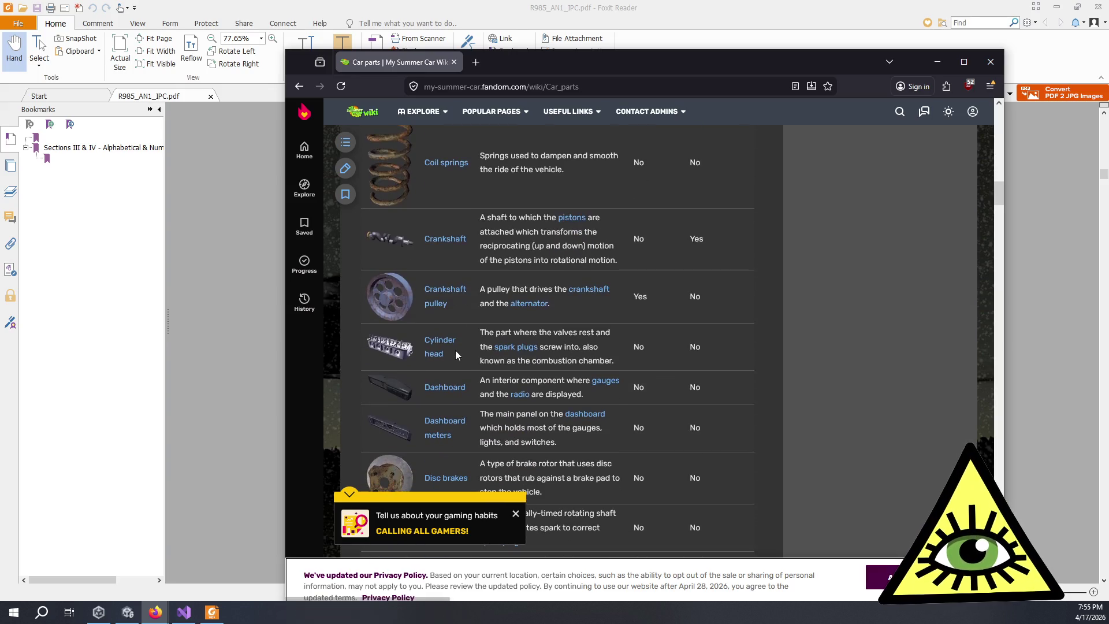
{"action": "scroll", "coordinate": [492, 357], "scroll_direction": "down", "scroll_amount": 1}
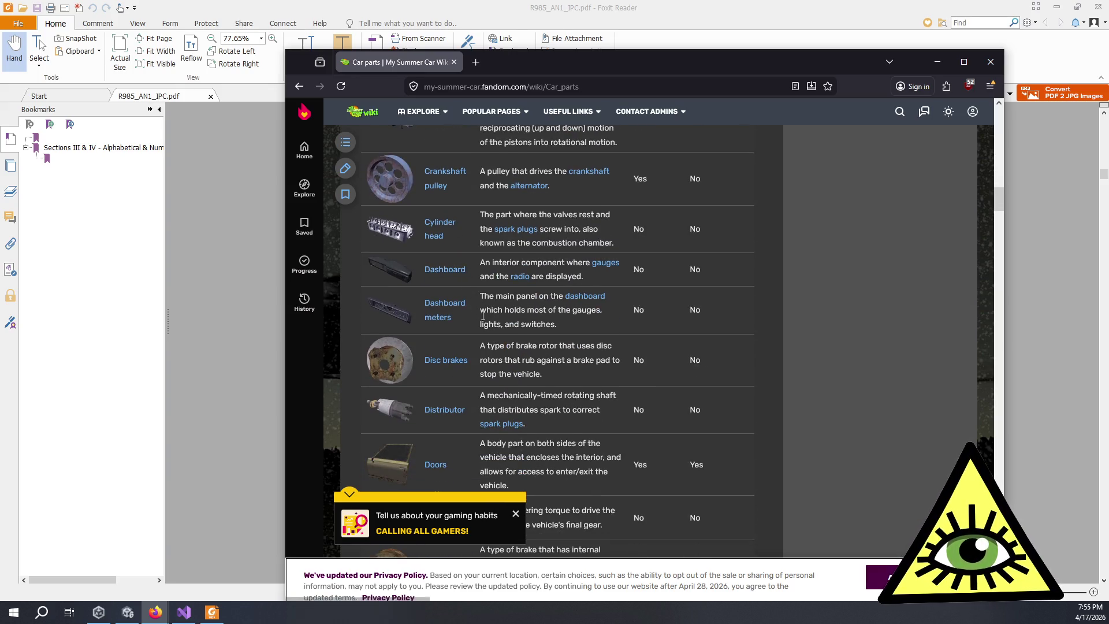
{"action": "scroll", "coordinate": [489, 321], "scroll_direction": "down", "scroll_amount": 1}
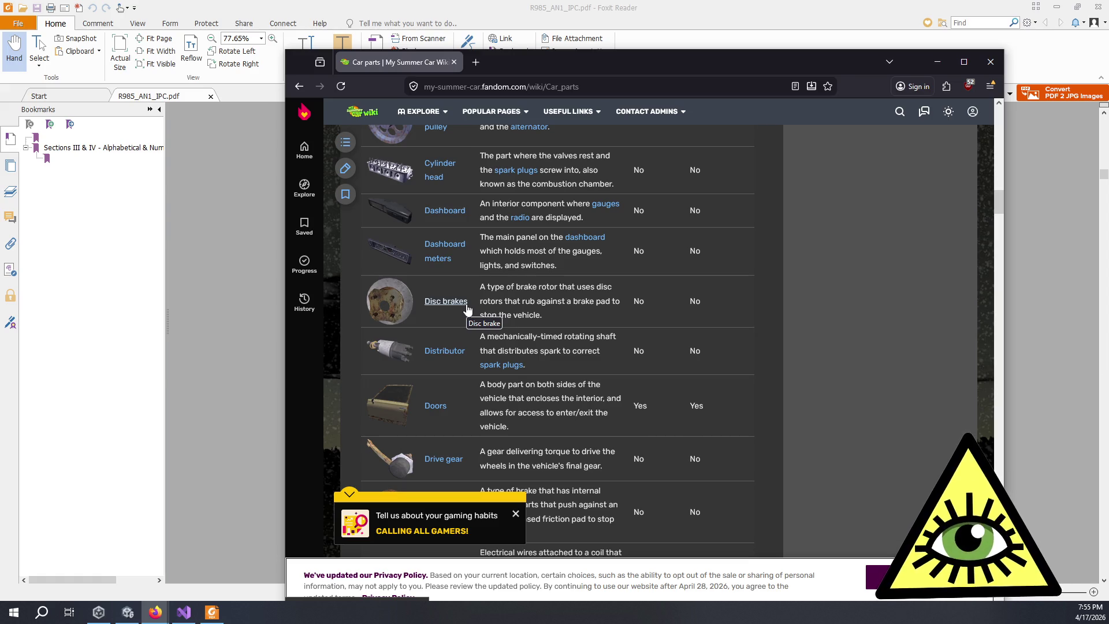
{"action": "scroll", "coordinate": [468, 310], "scroll_direction": "down", "scroll_amount": 1}
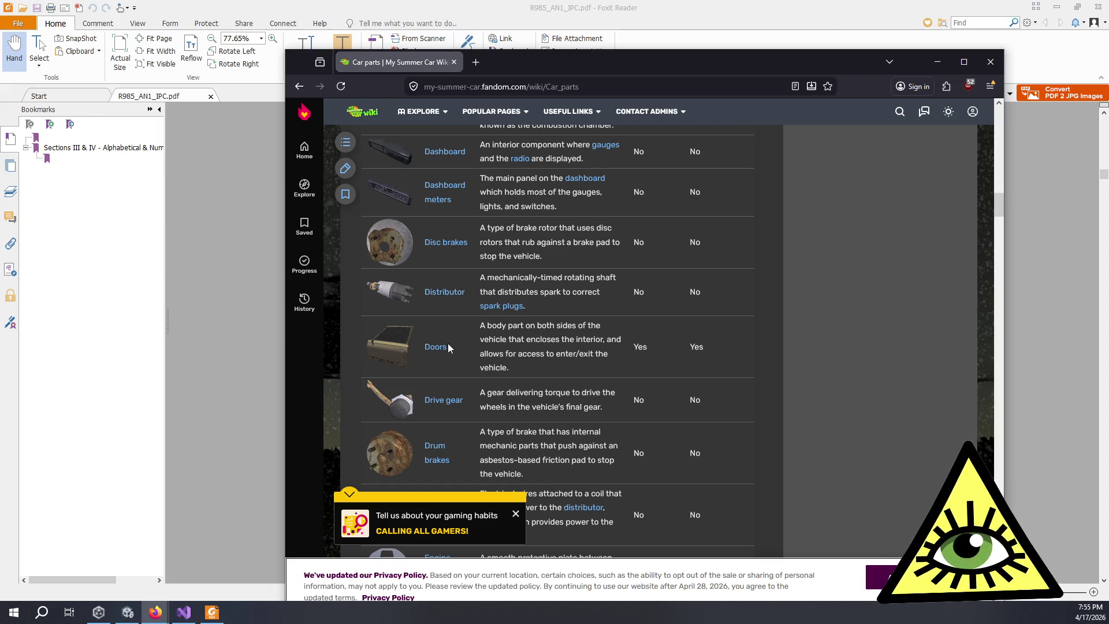
{"action": "scroll", "coordinate": [450, 337], "scroll_direction": "down", "scroll_amount": 1}
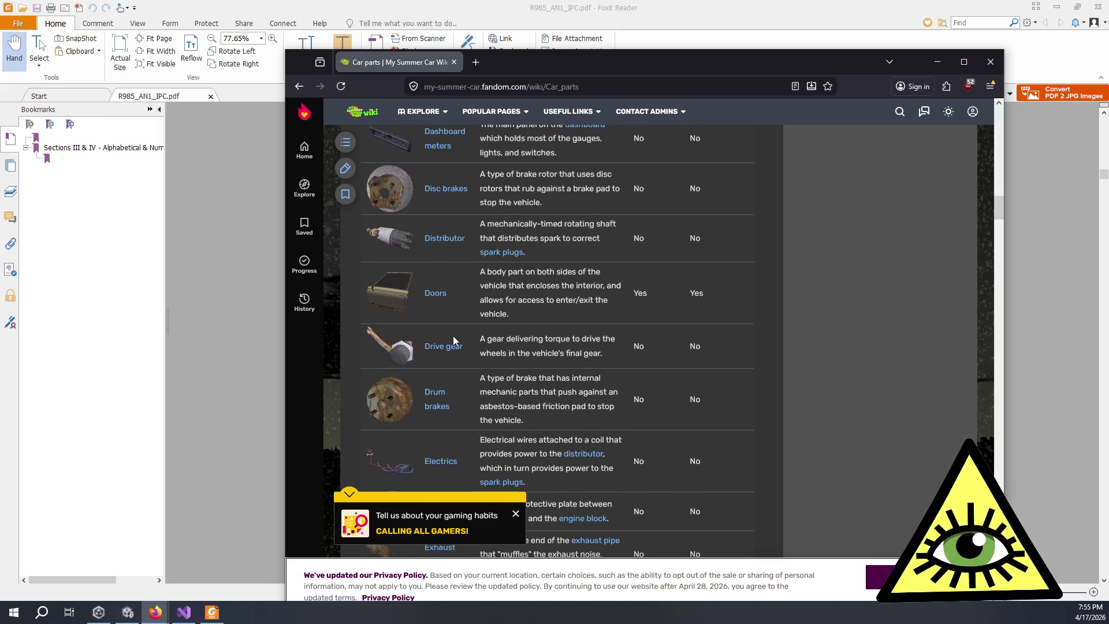
{"action": "scroll", "coordinate": [456, 343], "scroll_direction": "down", "scroll_amount": 1}
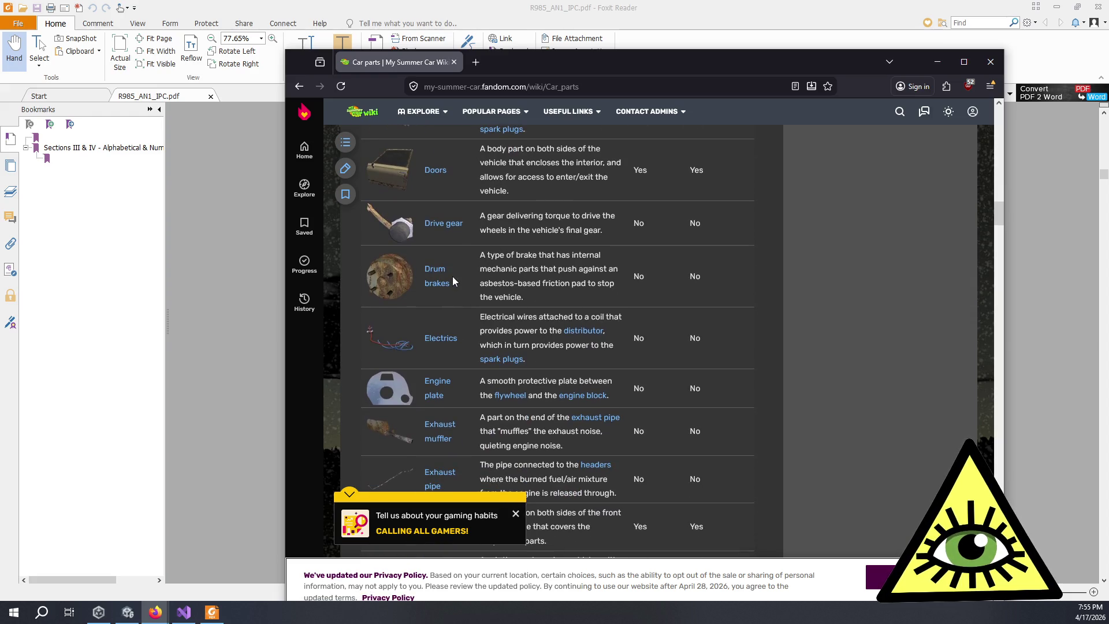
{"action": "scroll", "coordinate": [456, 281], "scroll_direction": "down", "scroll_amount": 1}
{"action": "scroll", "coordinate": [455, 280], "scroll_direction": "down", "scroll_amount": 1}
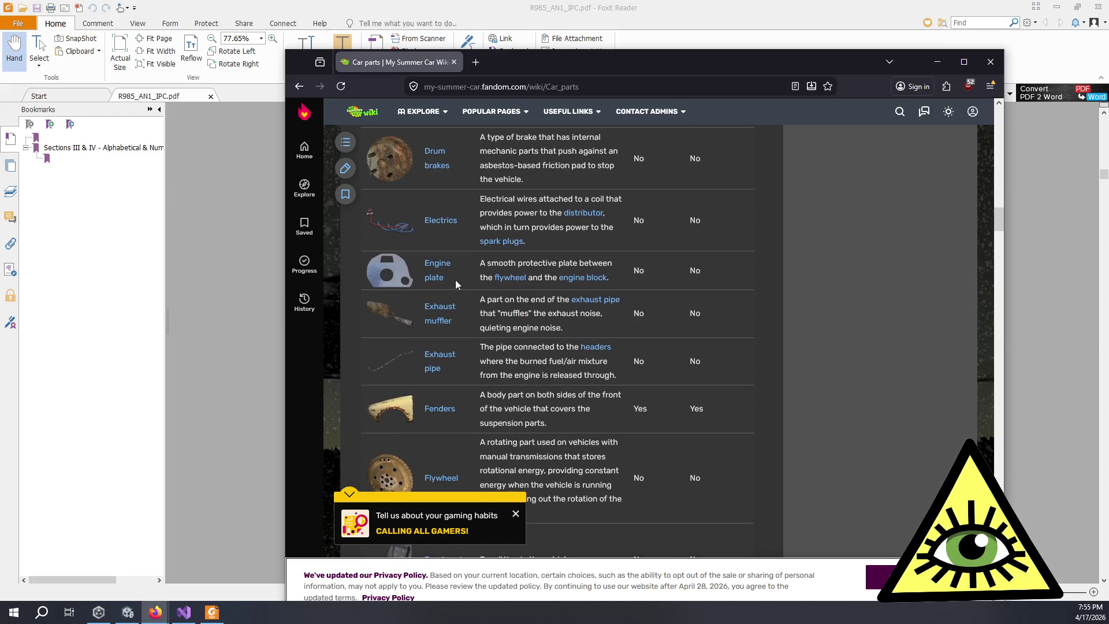
{"action": "scroll", "coordinate": [451, 272], "scroll_direction": "down", "scroll_amount": 3}
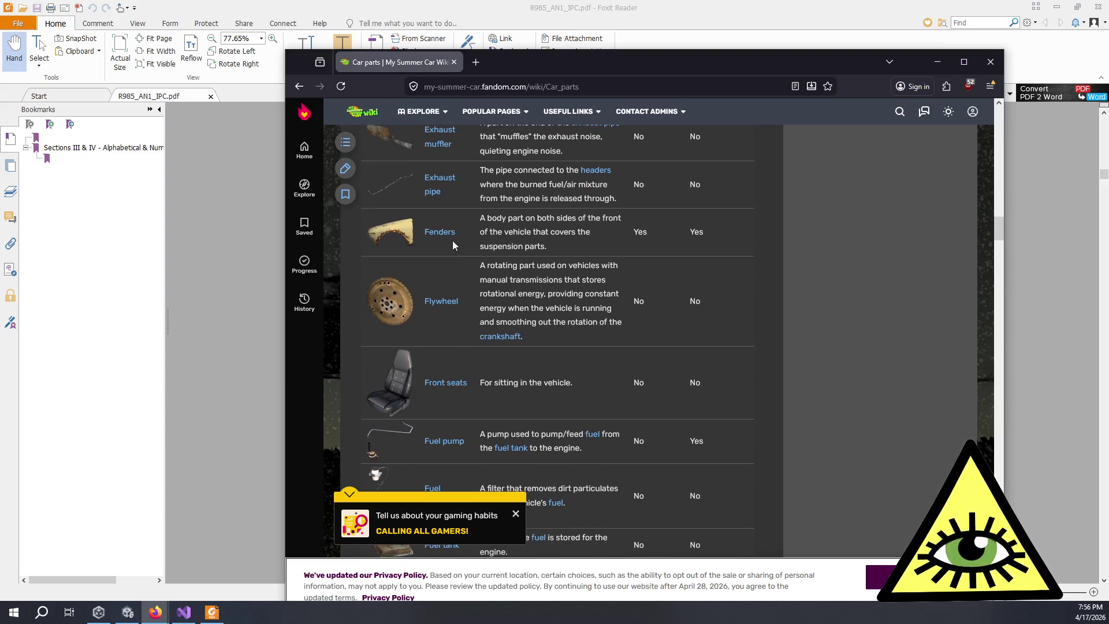
{"action": "scroll", "coordinate": [456, 248], "scroll_direction": "down", "scroll_amount": 1}
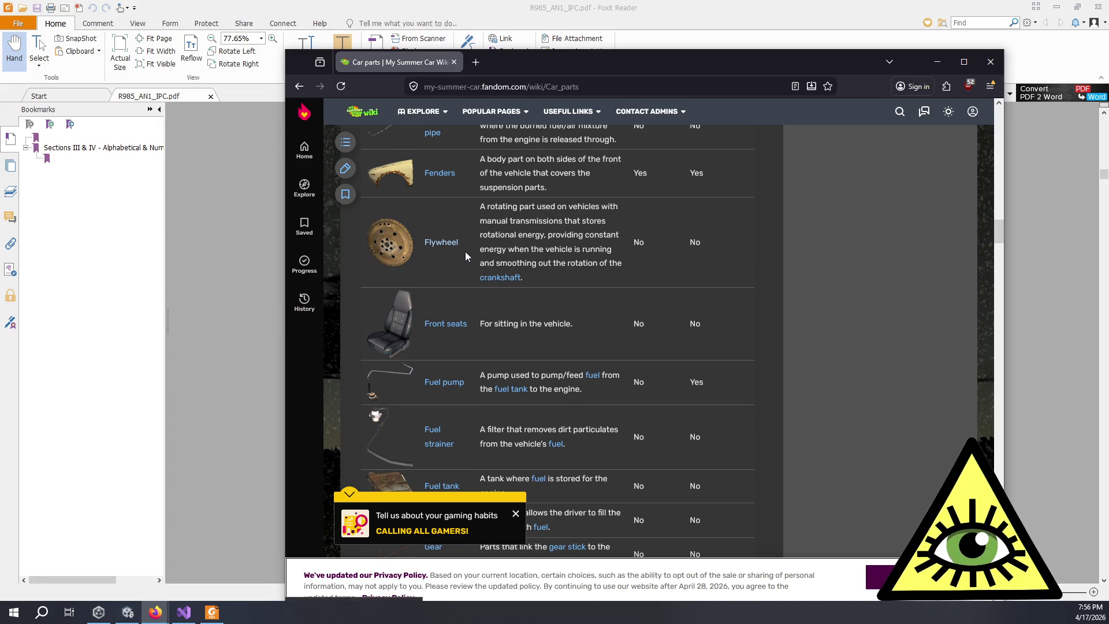
{"action": "scroll", "coordinate": [465, 257], "scroll_direction": "down", "scroll_amount": 1}
{"action": "scroll", "coordinate": [466, 268], "scroll_direction": "down", "scroll_amount": 1}
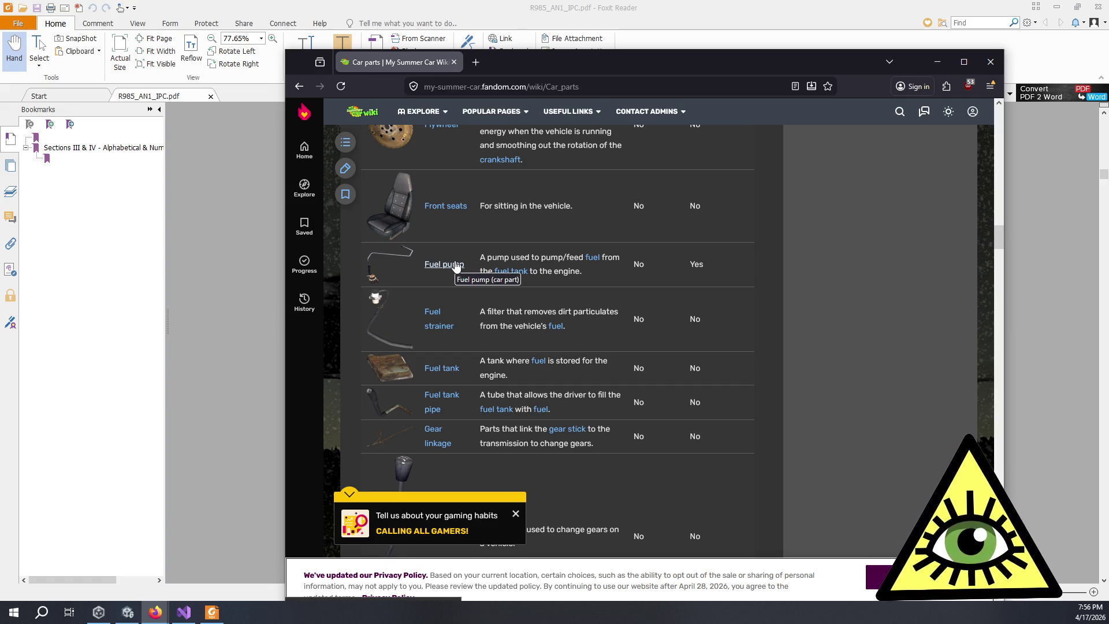
{"action": "scroll", "coordinate": [456, 265], "scroll_direction": "down", "scroll_amount": 1}
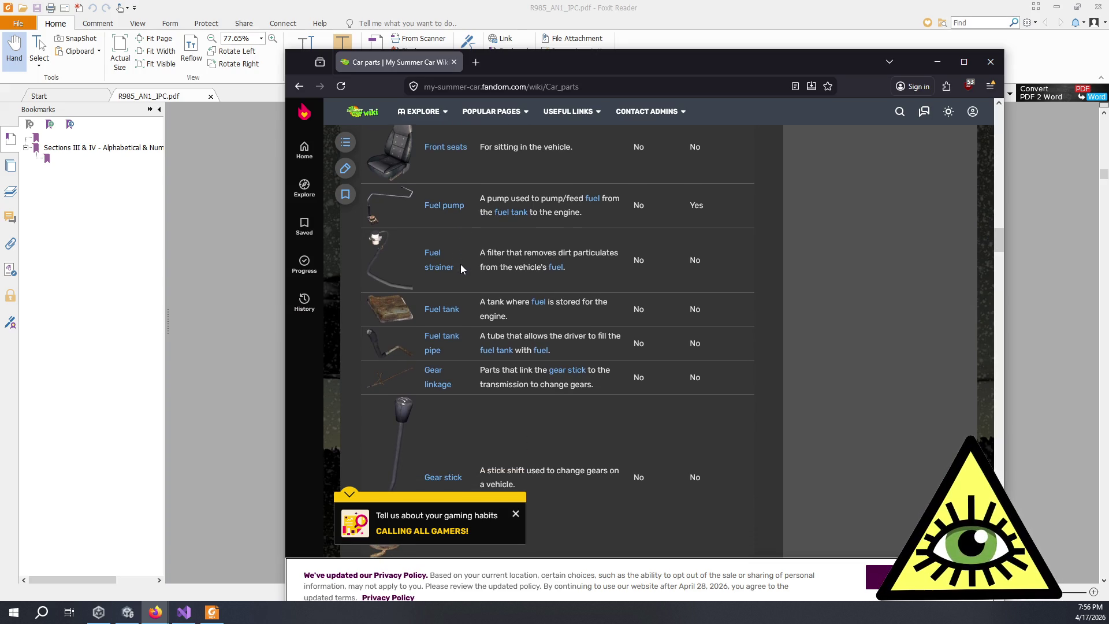
{"action": "scroll", "coordinate": [470, 304], "scroll_direction": "down", "scroll_amount": 1}
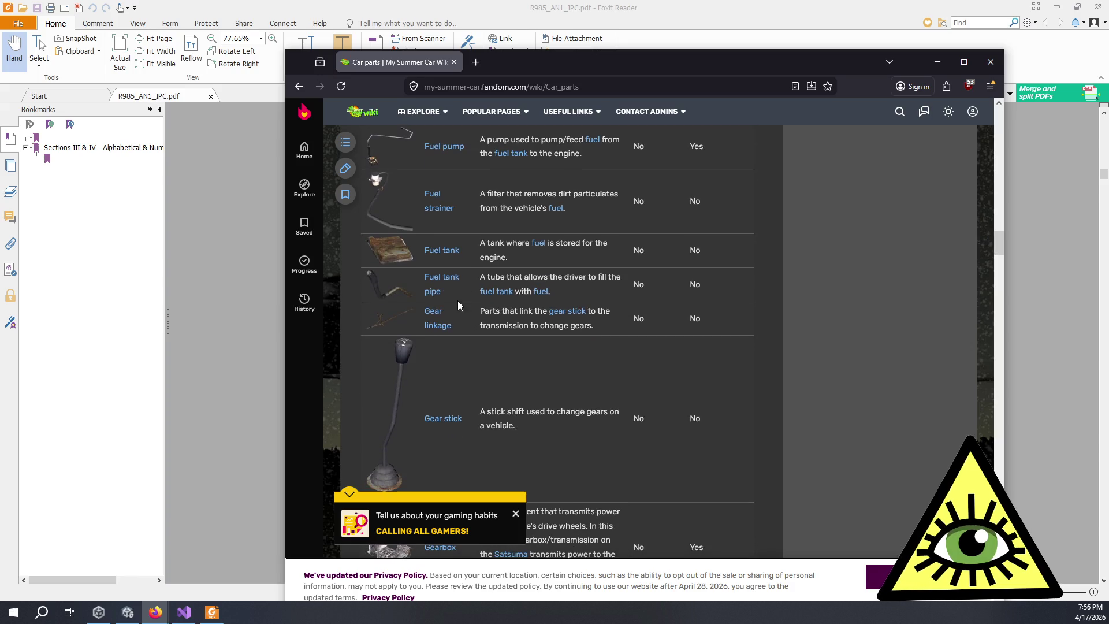
{"action": "scroll", "coordinate": [465, 317], "scroll_direction": "down", "scroll_amount": 4}
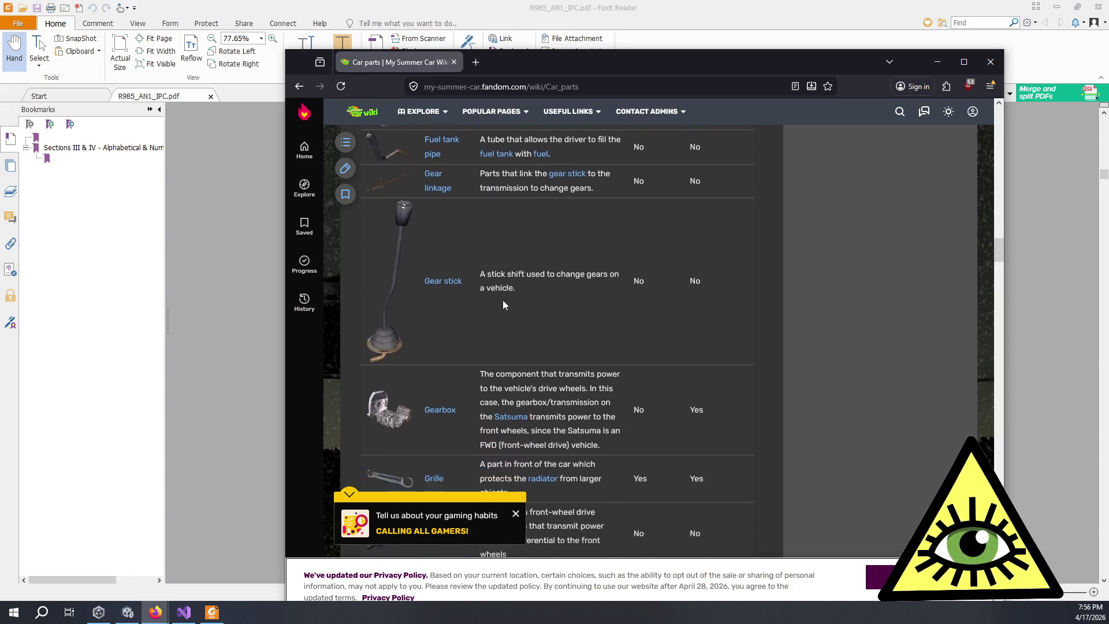
{"action": "scroll", "coordinate": [502, 299], "scroll_direction": "down", "scroll_amount": 1}
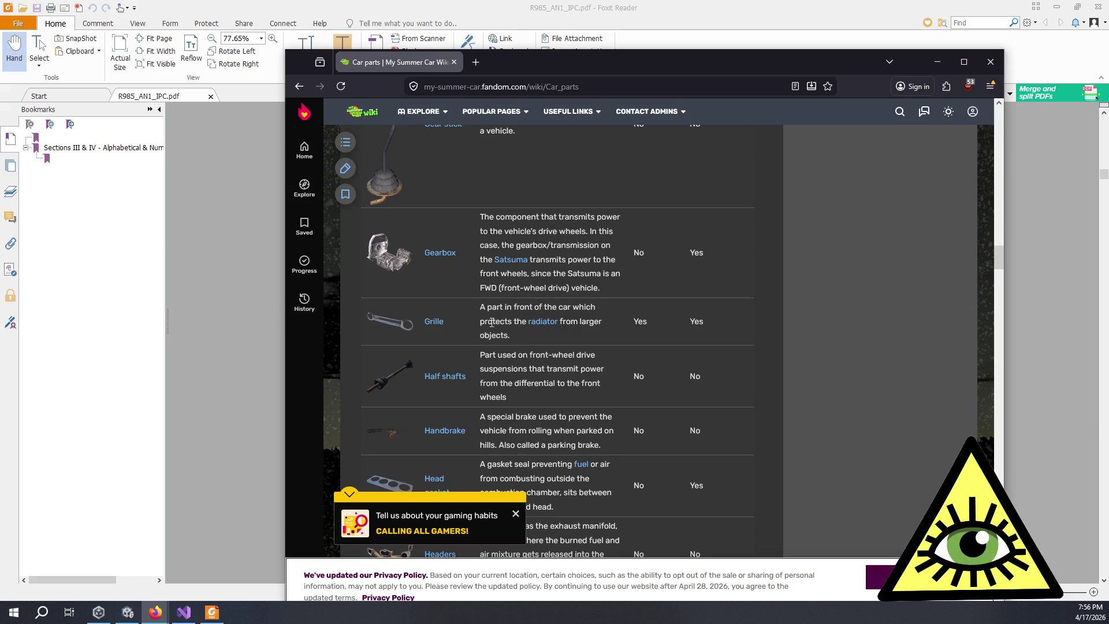
{"action": "scroll", "coordinate": [489, 323], "scroll_direction": "down", "scroll_amount": 1}
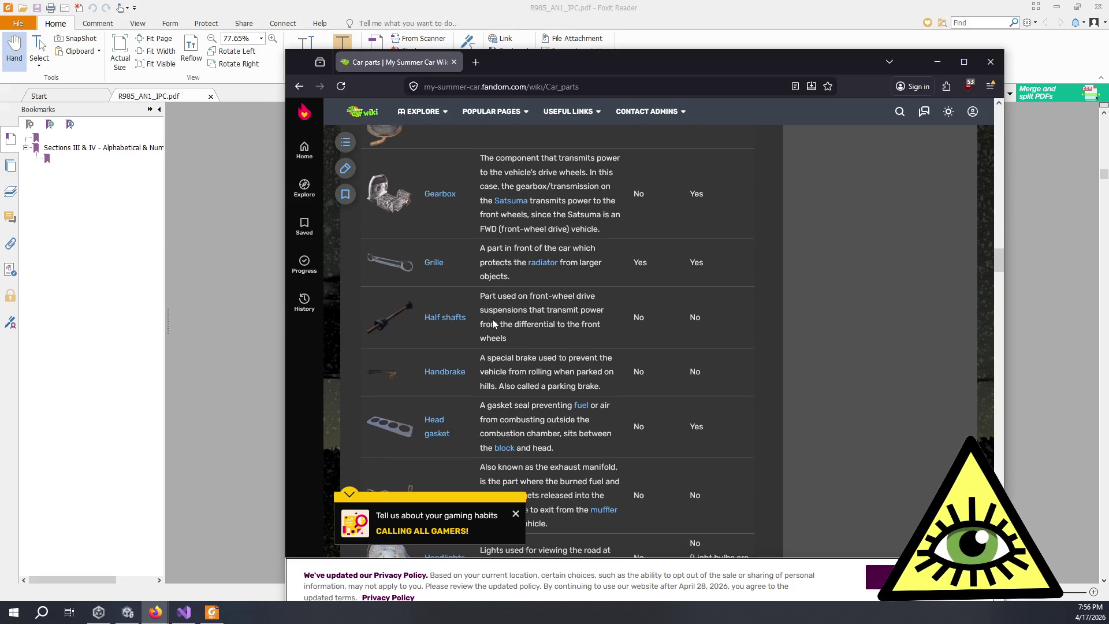
{"action": "scroll", "coordinate": [492, 320], "scroll_direction": "down", "scroll_amount": 1}
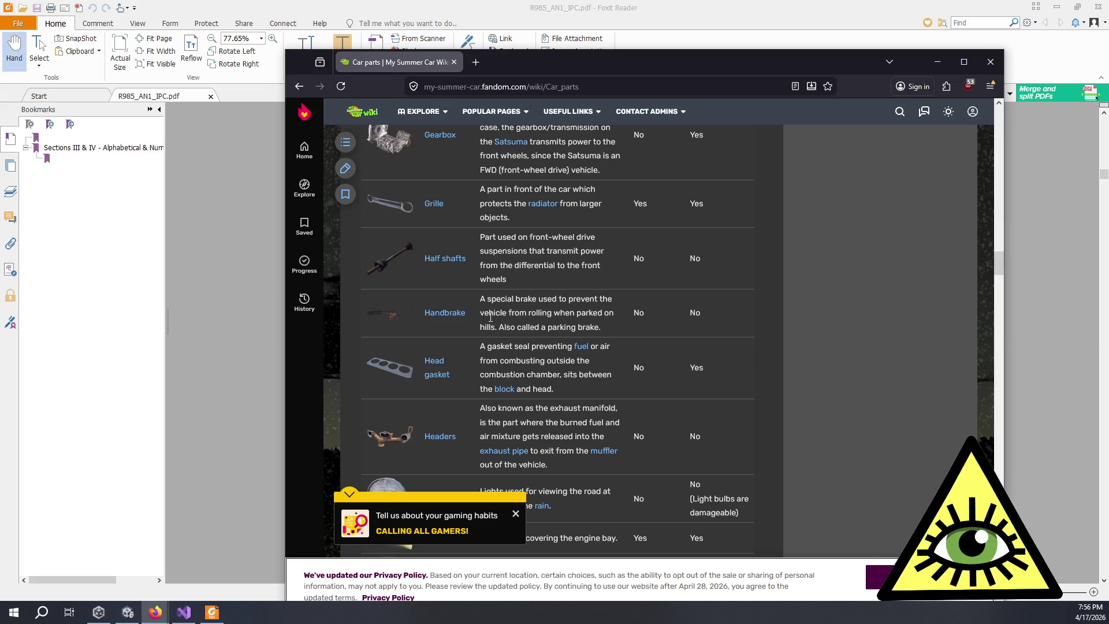
{"action": "scroll", "coordinate": [491, 317], "scroll_direction": "down", "scroll_amount": 1}
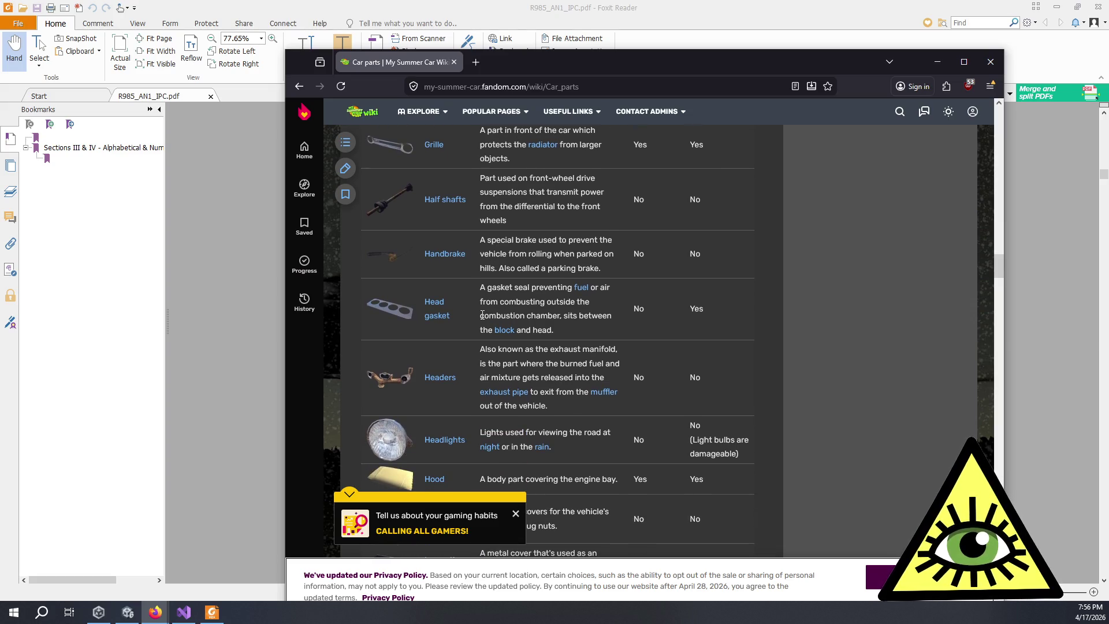
{"action": "scroll", "coordinate": [483, 315], "scroll_direction": "down", "scroll_amount": 1}
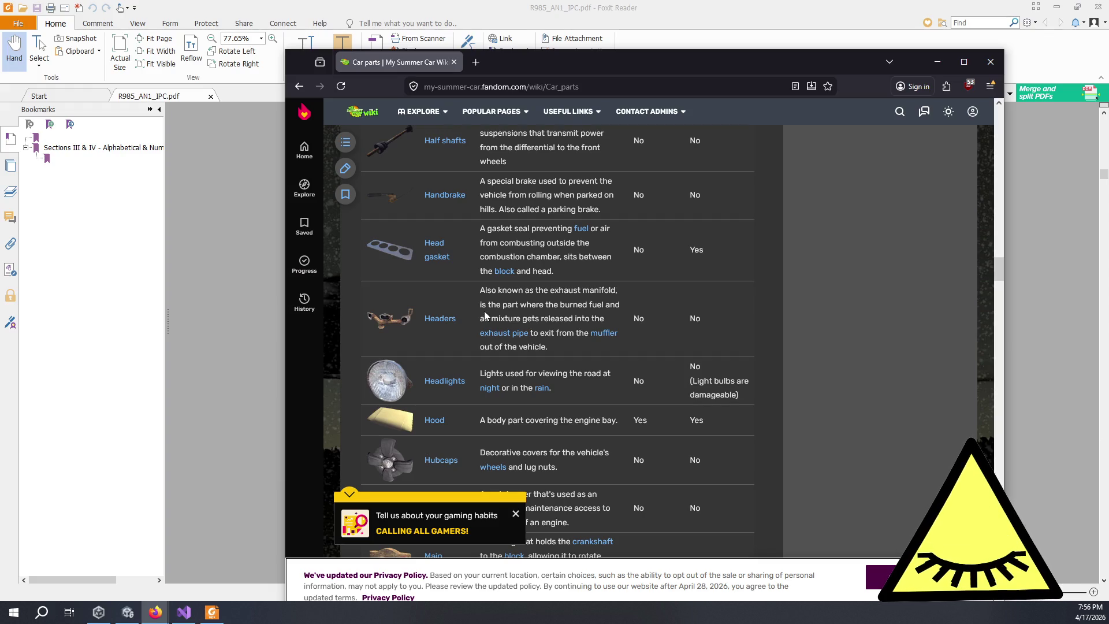
{"action": "scroll", "coordinate": [483, 314], "scroll_direction": "down", "scroll_amount": 1}
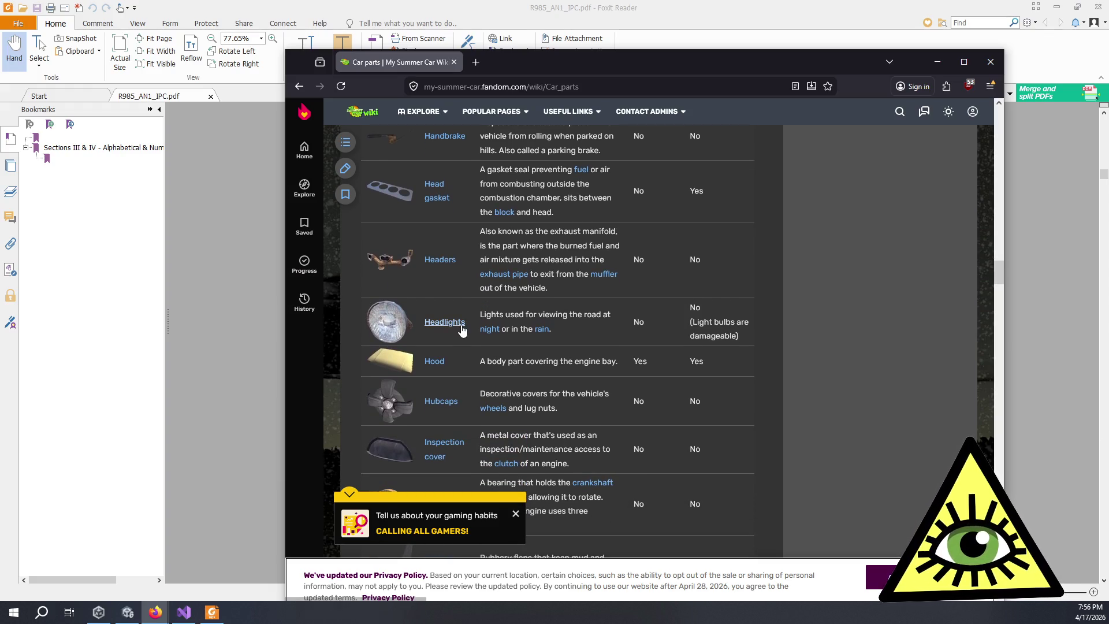
{"action": "scroll", "coordinate": [455, 318], "scroll_direction": "down", "scroll_amount": 1}
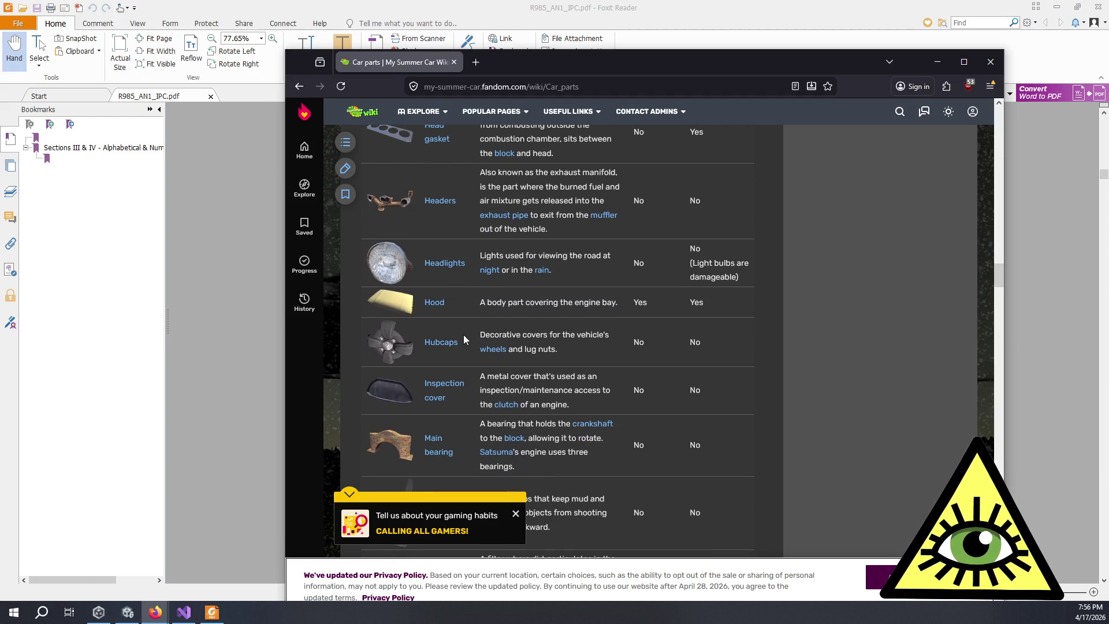
{"action": "scroll", "coordinate": [474, 349], "scroll_direction": "down", "scroll_amount": 2}
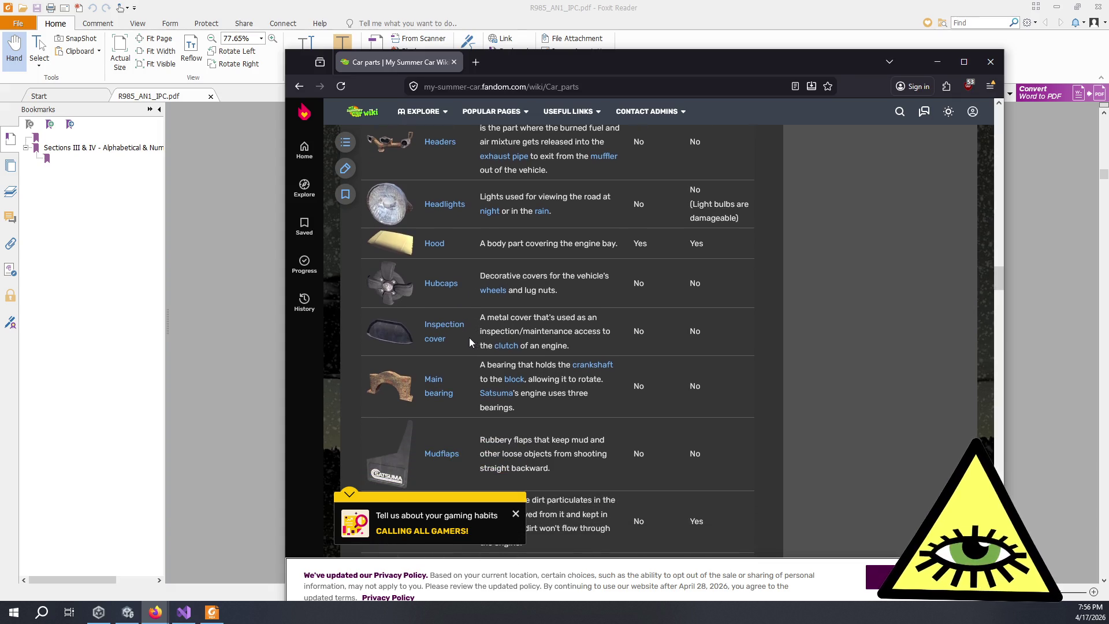
{"action": "scroll", "coordinate": [466, 331], "scroll_direction": "down", "scroll_amount": 2}
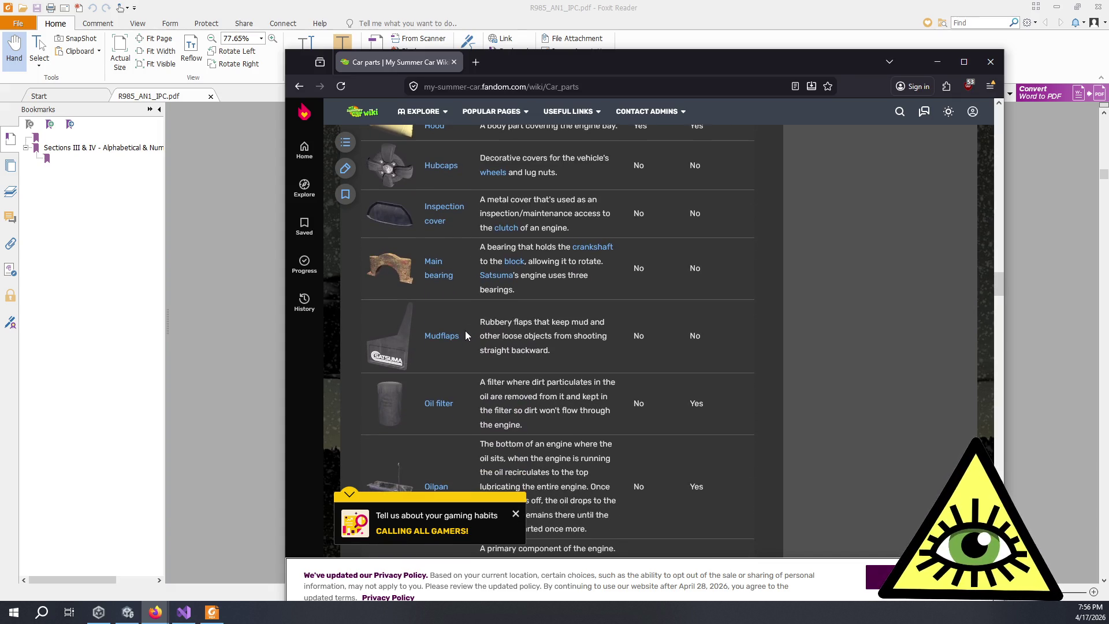
{"action": "scroll", "coordinate": [461, 286], "scroll_direction": "up", "scroll_amount": 1}
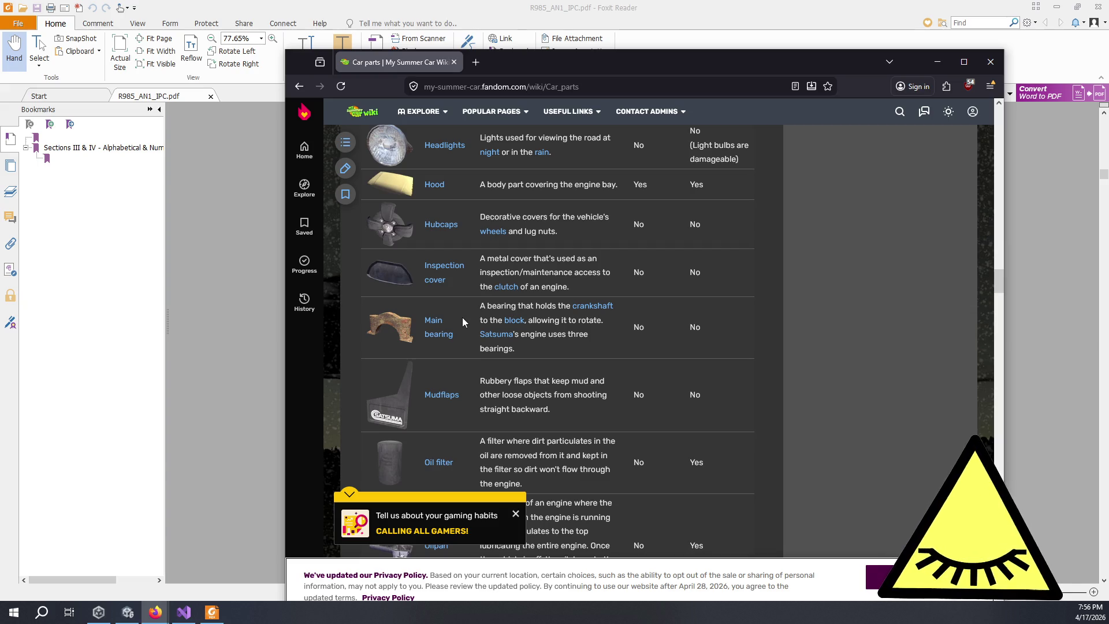
{"action": "scroll", "coordinate": [462, 321], "scroll_direction": "down", "scroll_amount": 3}
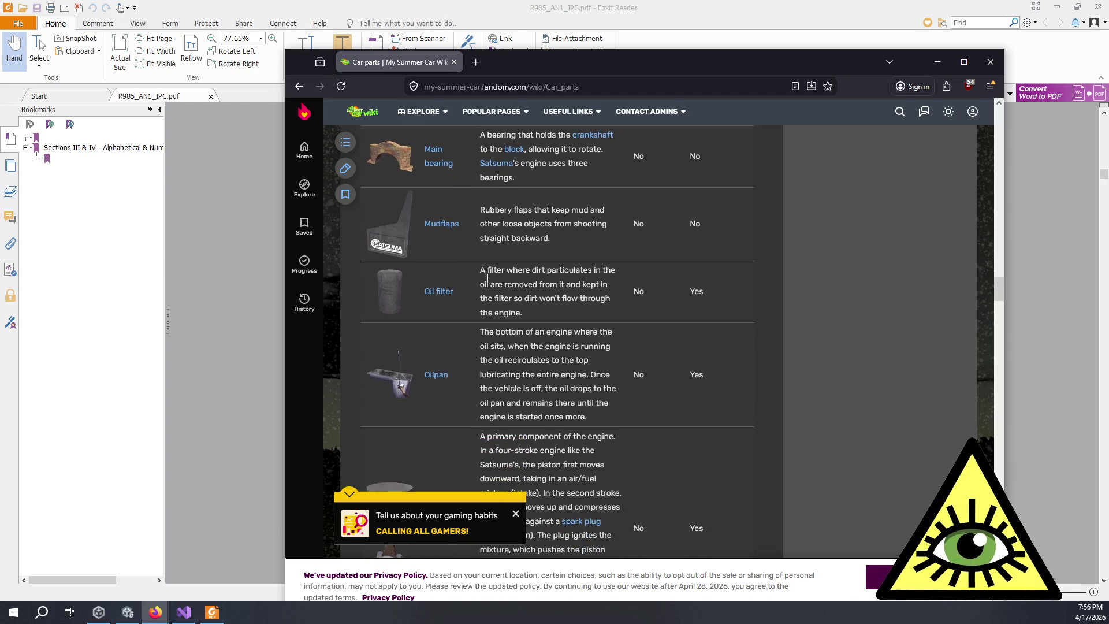
{"action": "scroll", "coordinate": [489, 295], "scroll_direction": "down", "scroll_amount": 1}
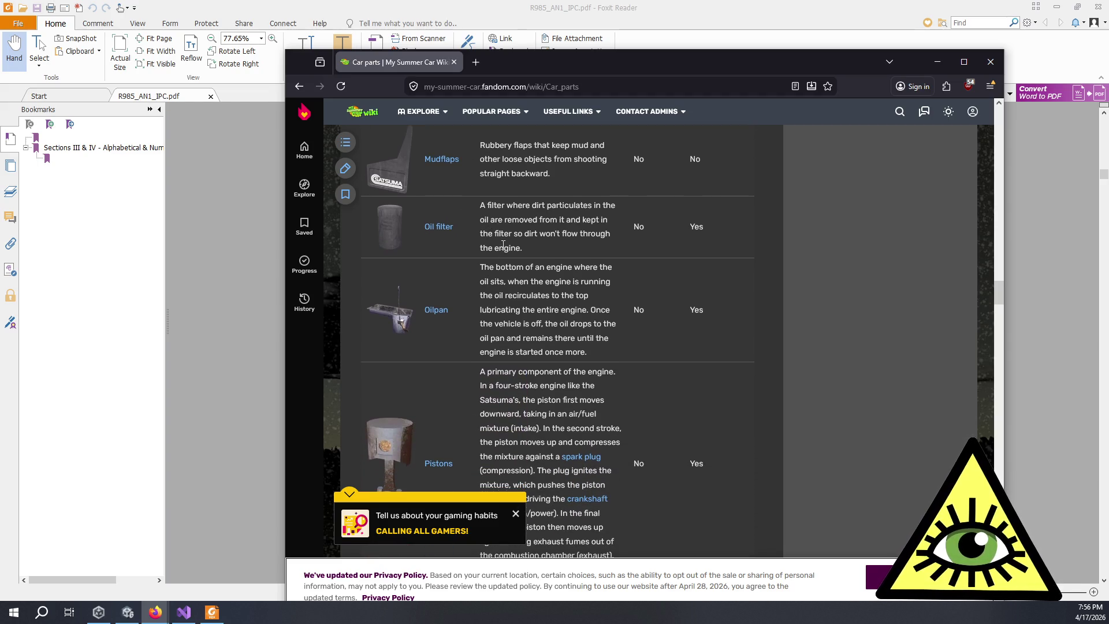
{"action": "scroll", "coordinate": [460, 316], "scroll_direction": "down", "scroll_amount": 2}
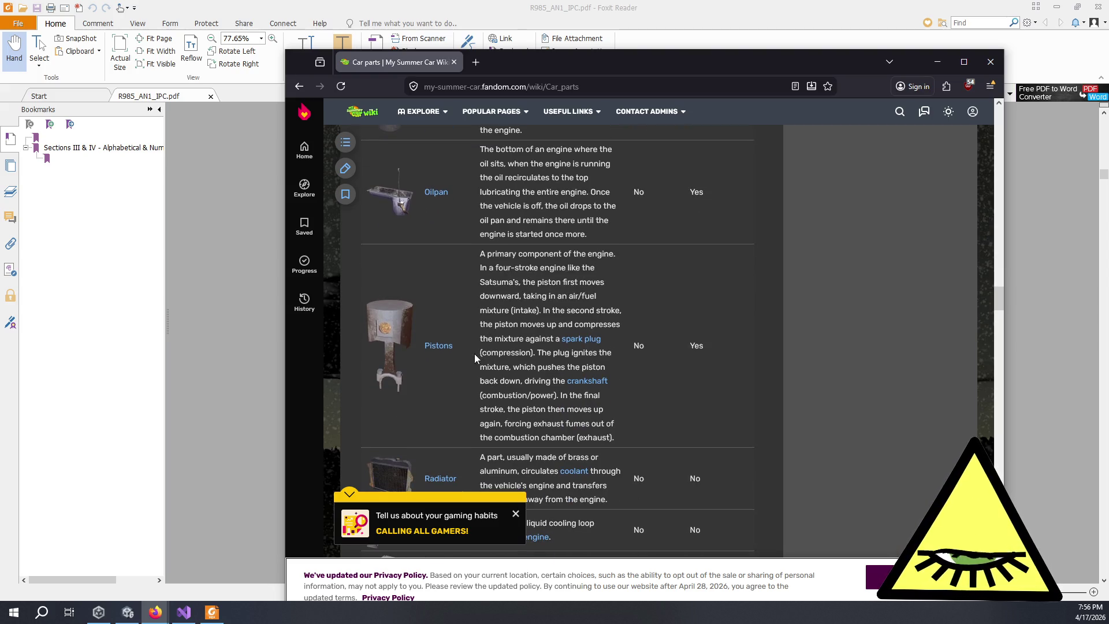
{"action": "scroll", "coordinate": [476, 354], "scroll_direction": "down", "scroll_amount": 3}
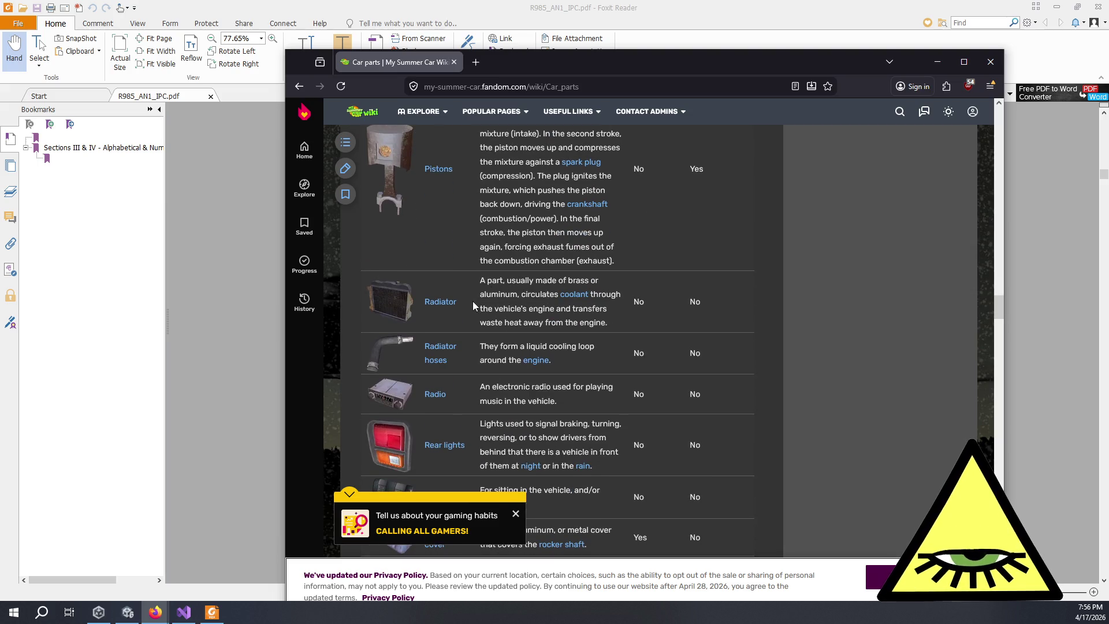
{"action": "scroll", "coordinate": [473, 301], "scroll_direction": "down", "scroll_amount": 2}
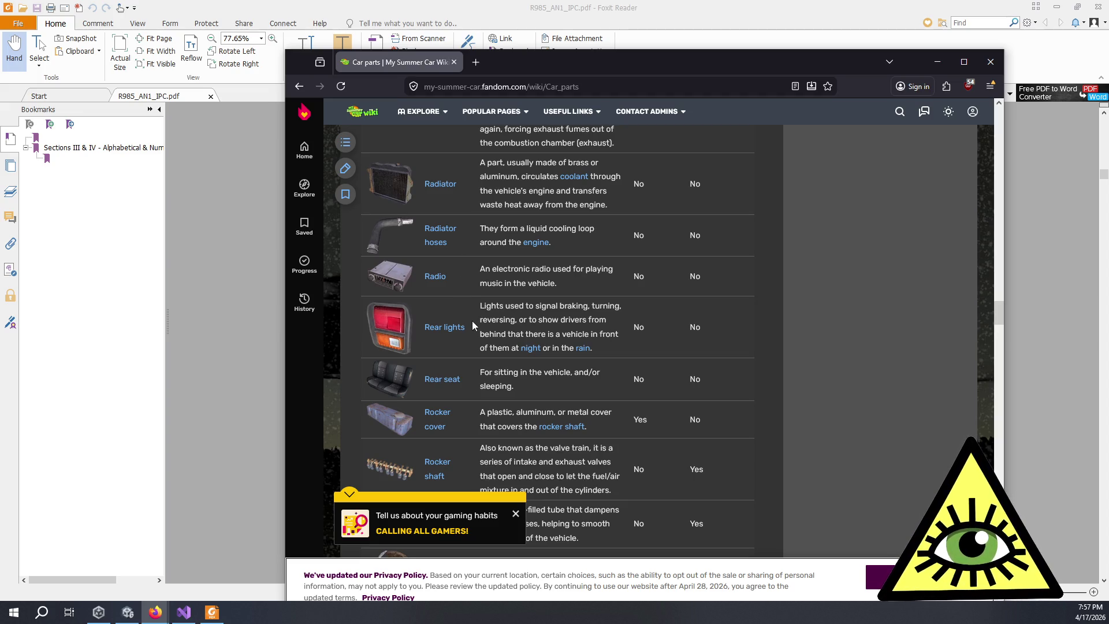
Step: Scroll past the Steering, Timing and Water pump rows to Wishbones and the Aftermarket parts table
{"action": "scroll", "coordinate": [470, 331], "scroll_direction": "down", "scroll_amount": 1}
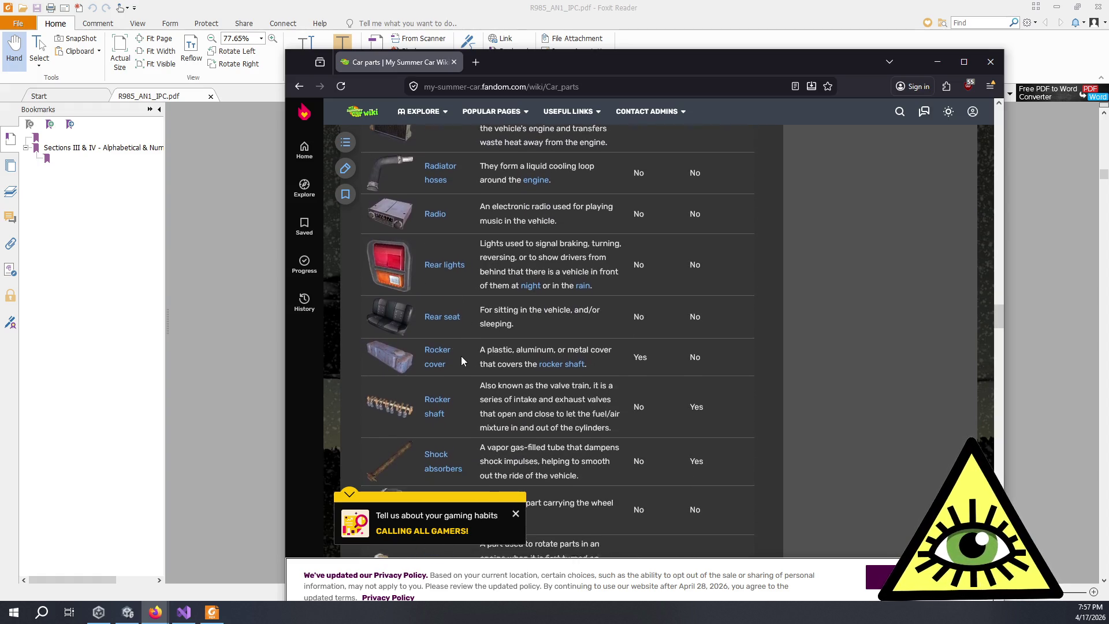
{"action": "scroll", "coordinate": [461, 355], "scroll_direction": "down", "scroll_amount": 1}
{"action": "scroll", "coordinate": [462, 308], "scroll_direction": "down", "scroll_amount": 2}
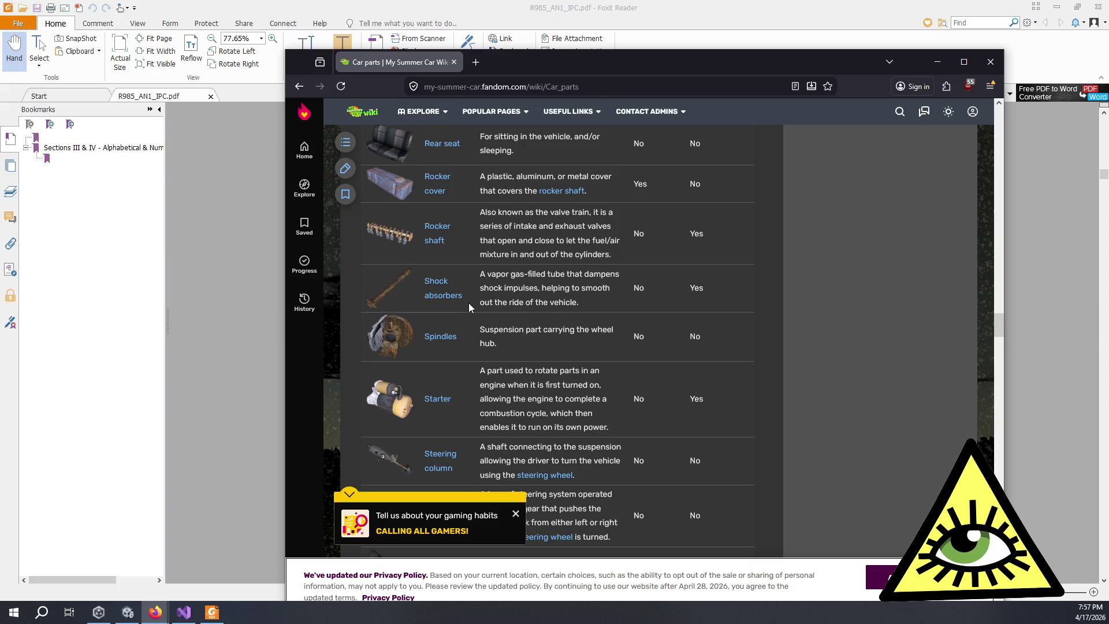
{"action": "scroll", "coordinate": [469, 302], "scroll_direction": "down", "scroll_amount": 1}
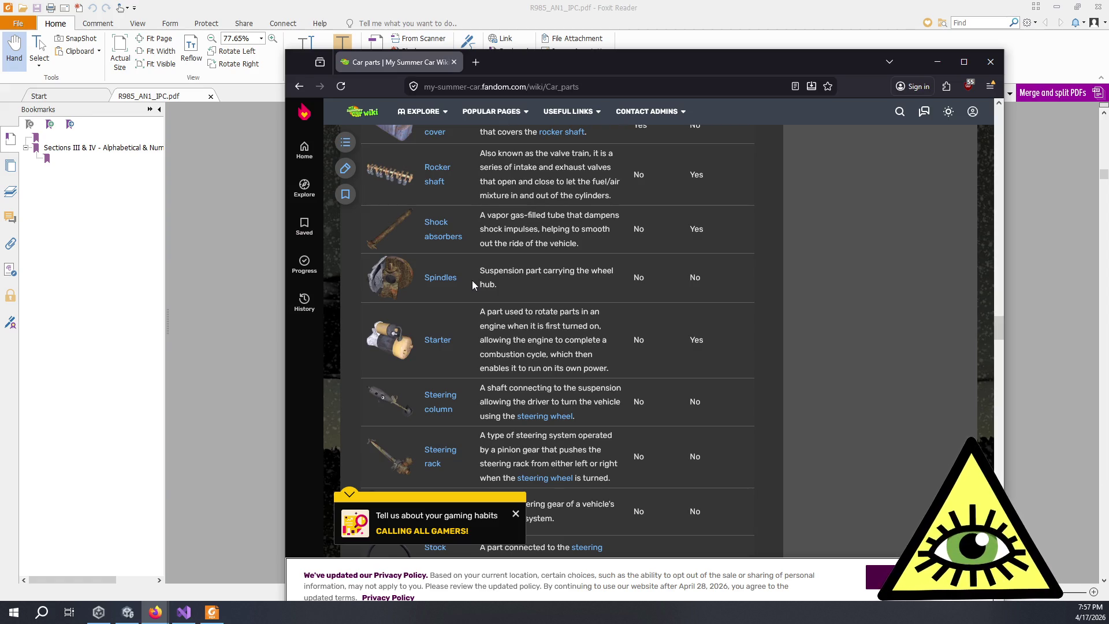
{"action": "scroll", "coordinate": [472, 279], "scroll_direction": "down", "scroll_amount": 1}
{"action": "scroll", "coordinate": [449, 285], "scroll_direction": "down", "scroll_amount": 1}
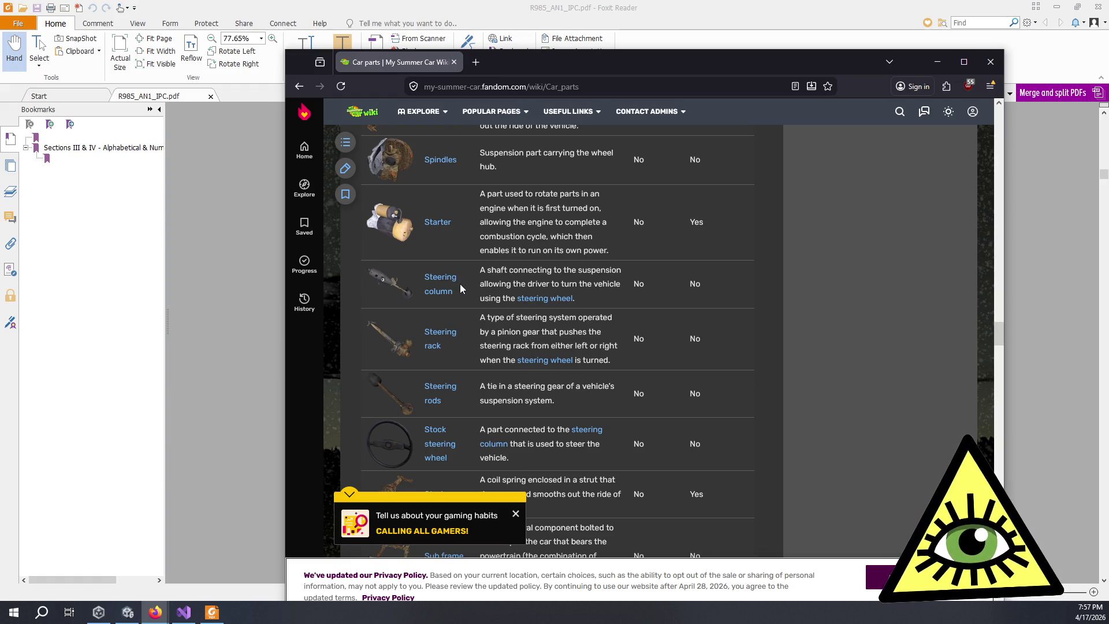
{"action": "scroll", "coordinate": [460, 288], "scroll_direction": "down", "scroll_amount": 1}
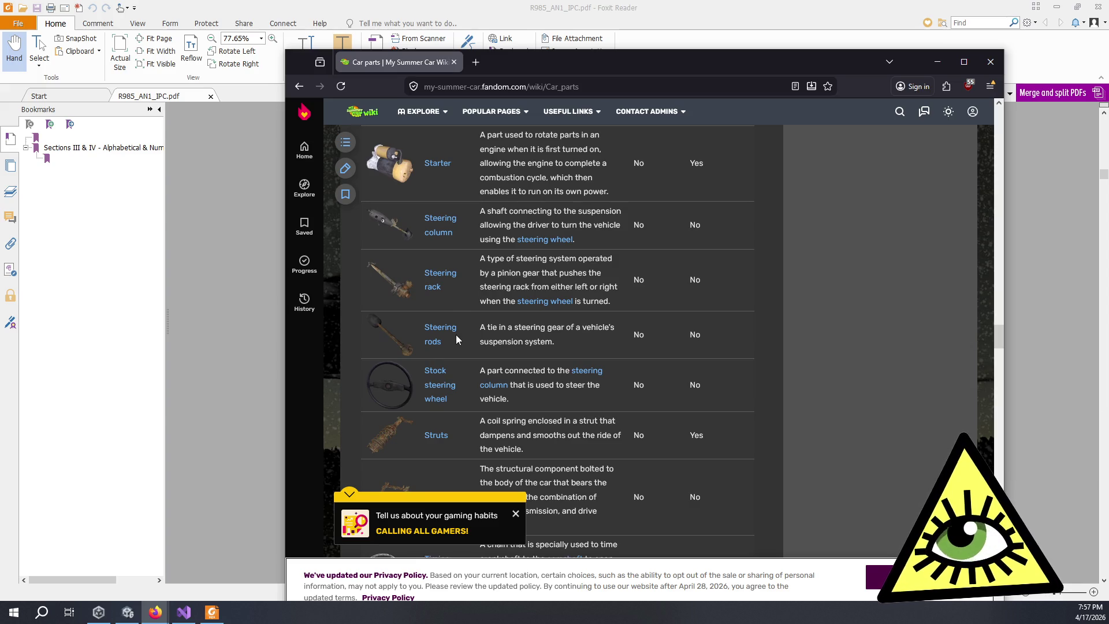
{"action": "scroll", "coordinate": [457, 339], "scroll_direction": "down", "scroll_amount": 1}
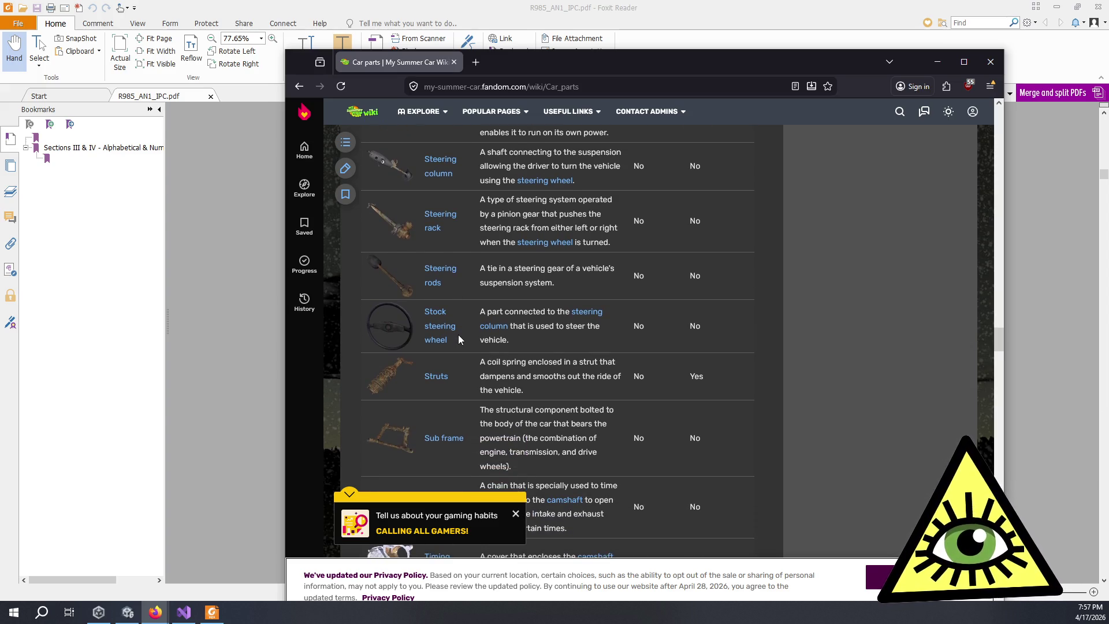
{"action": "scroll", "coordinate": [458, 331], "scroll_direction": "down", "scroll_amount": 1}
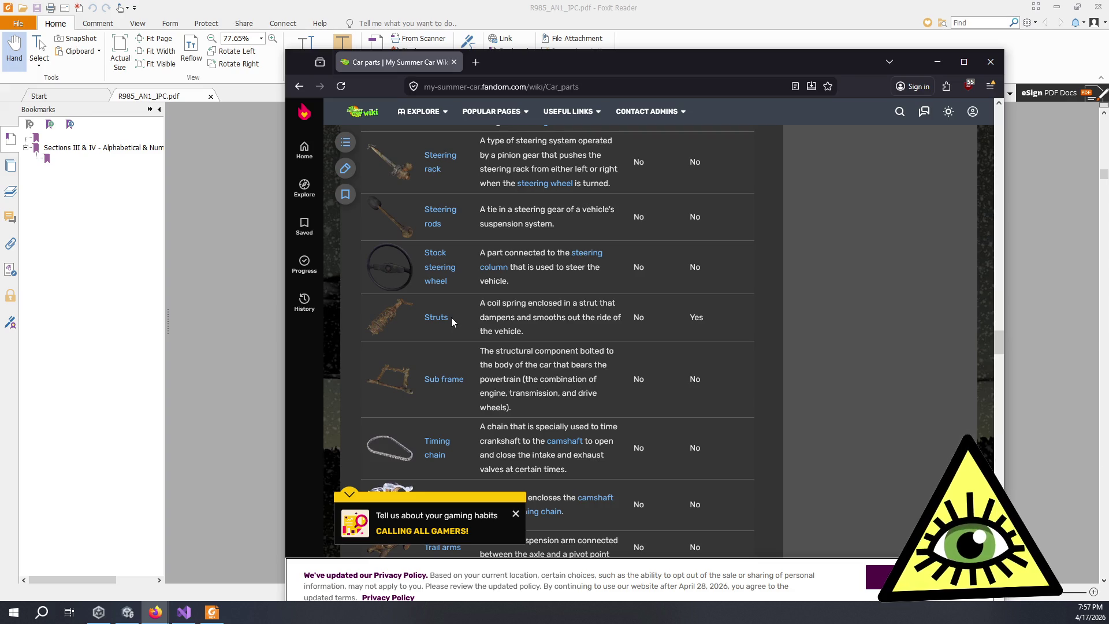
{"action": "scroll", "coordinate": [451, 317], "scroll_direction": "down", "scroll_amount": 1}
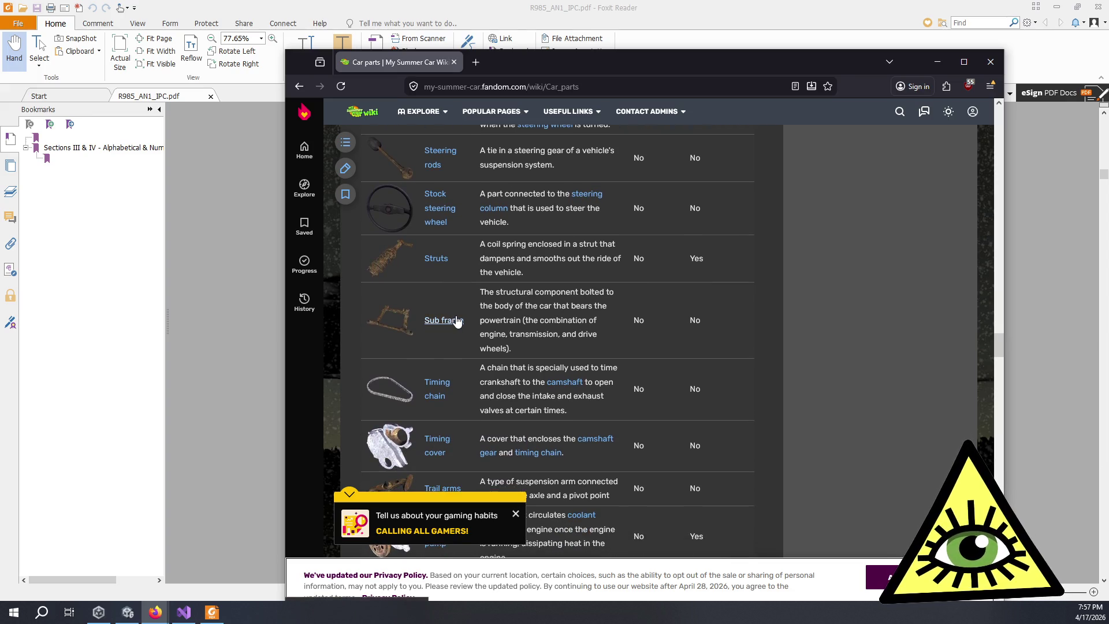
{"action": "scroll", "coordinate": [456, 320], "scroll_direction": "down", "scroll_amount": 1}
{"action": "scroll", "coordinate": [456, 320], "scroll_direction": "down", "scroll_amount": 1}
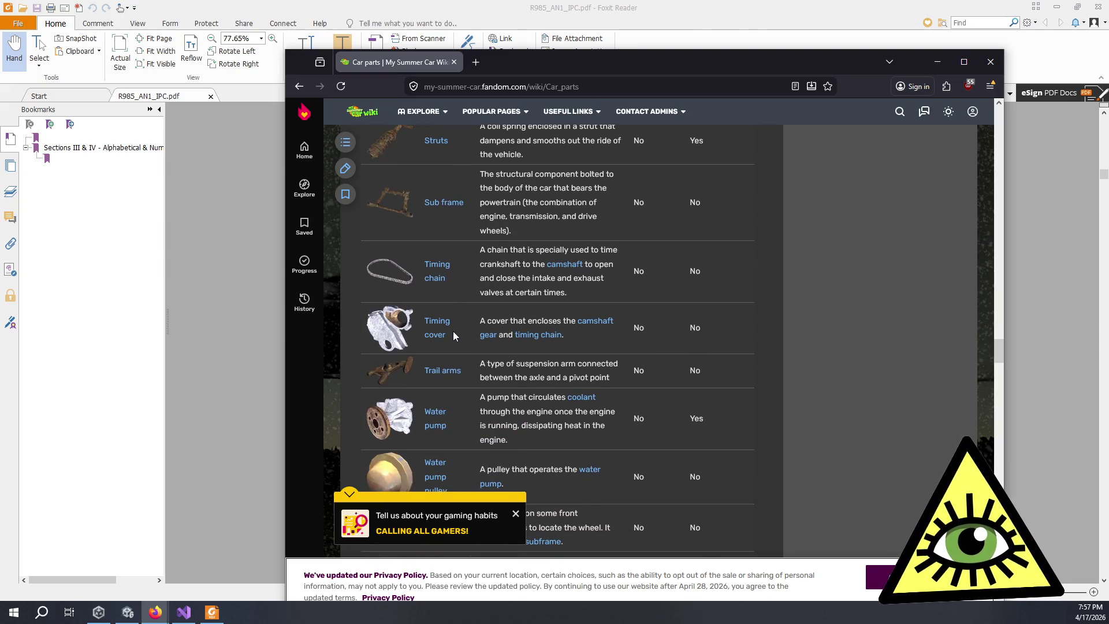
{"action": "scroll", "coordinate": [453, 334], "scroll_direction": "down", "scroll_amount": 1}
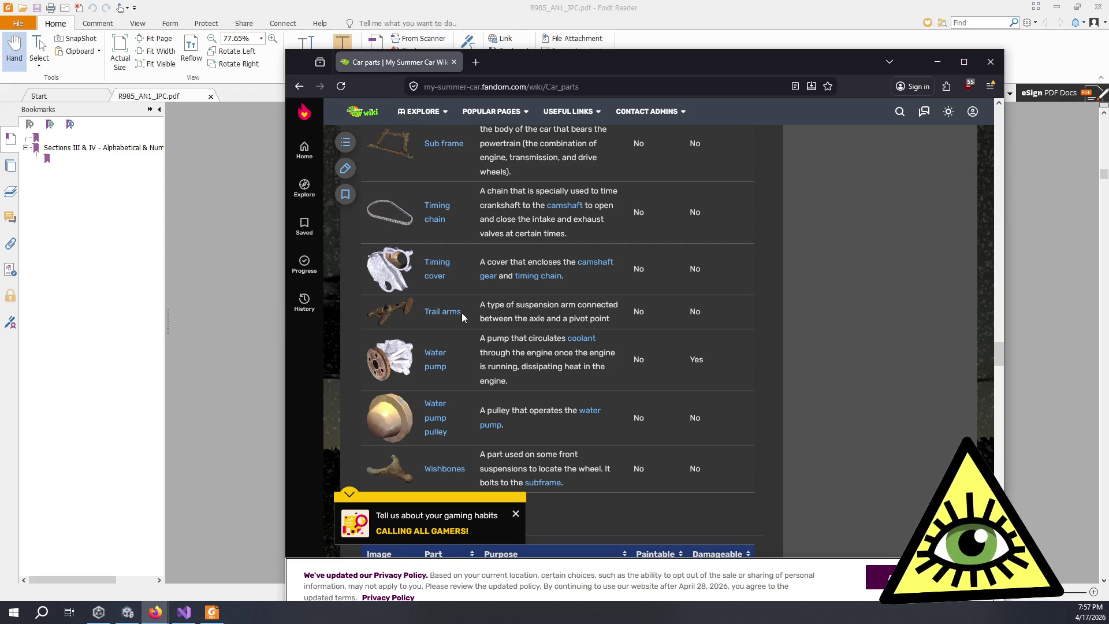
{"action": "scroll", "coordinate": [444, 351], "scroll_direction": "down", "scroll_amount": 1}
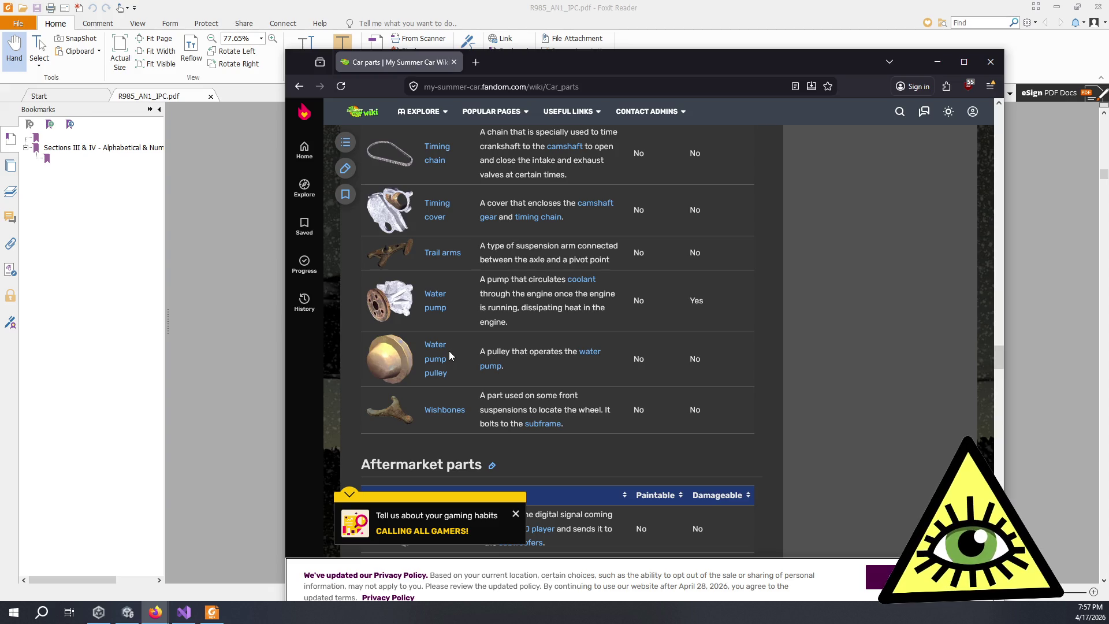
{"action": "scroll", "coordinate": [498, 399], "scroll_direction": "down", "scroll_amount": 8}
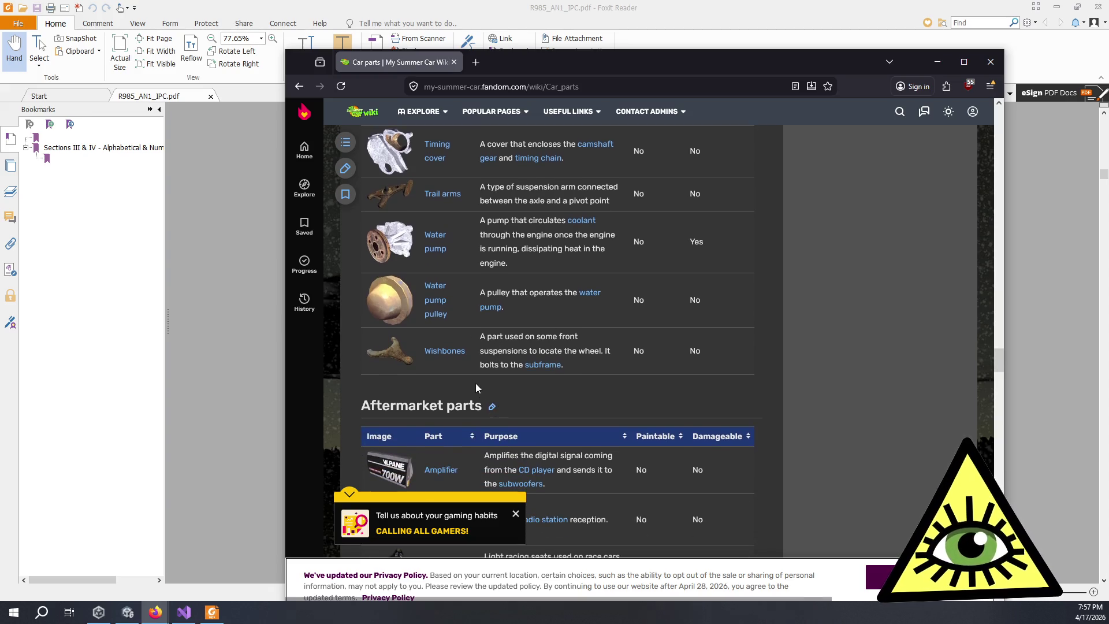
{"action": "scroll", "coordinate": [514, 296], "scroll_direction": "up", "scroll_amount": 7}
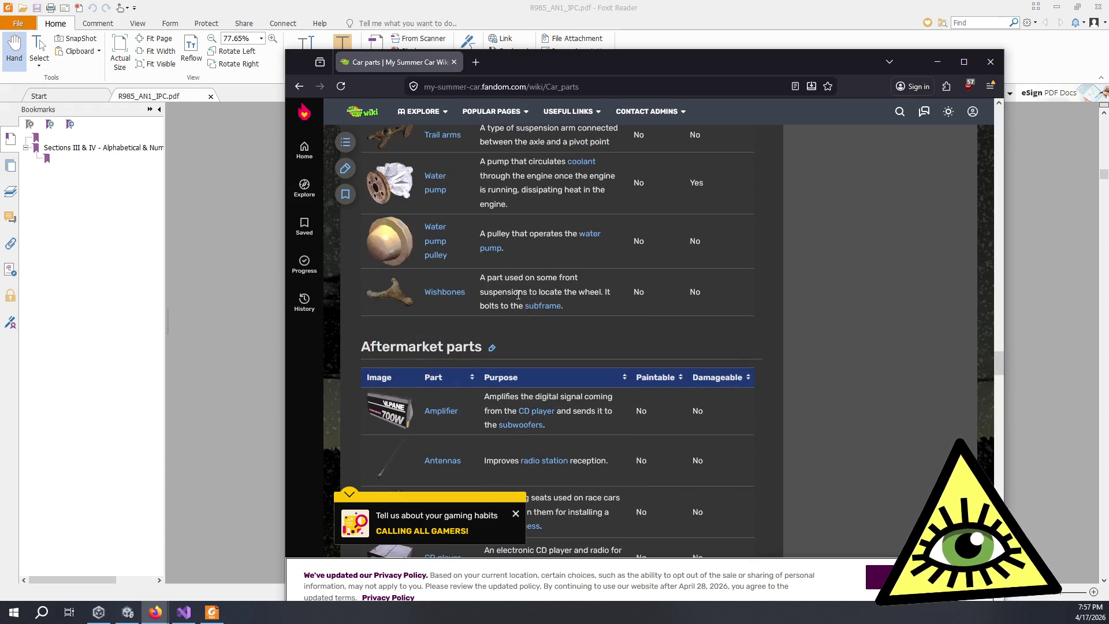
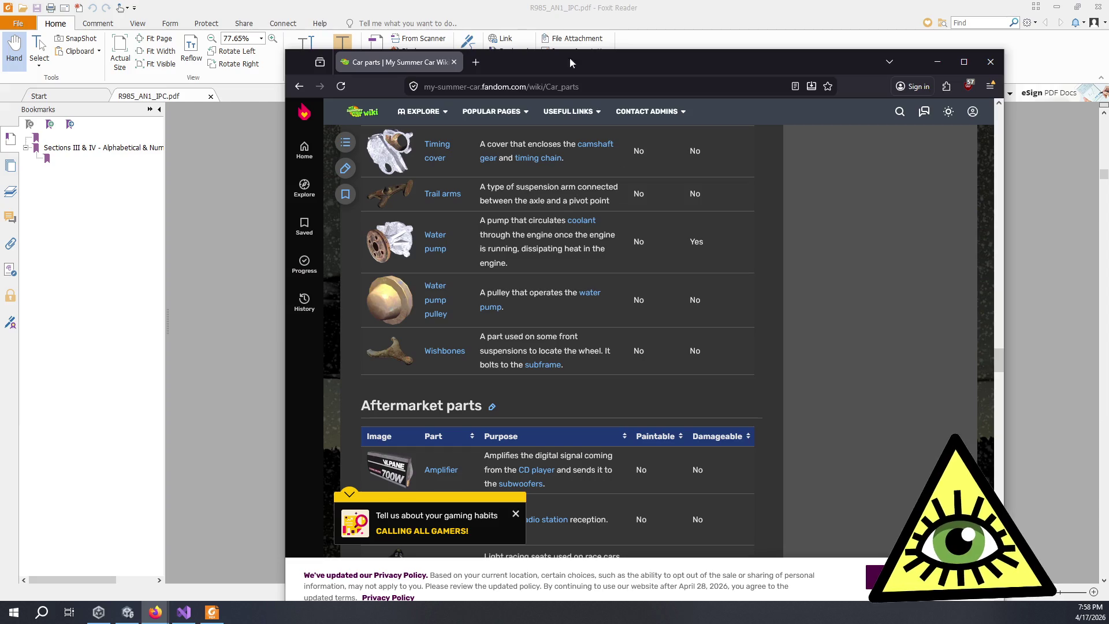
Step: Close the car parts wiki and scroll the R985 parts catalogue onward from page 13
{"action": "left_click", "coordinate": [461, 61]}
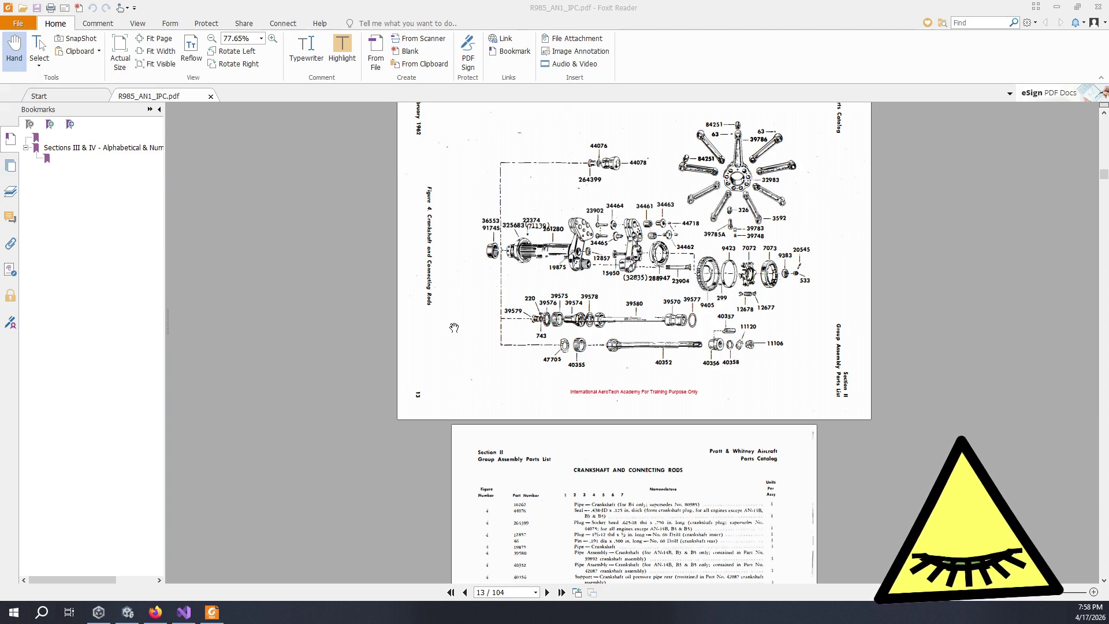
{"action": "scroll", "coordinate": [910, 295], "scroll_direction": "up", "scroll_amount": 1}
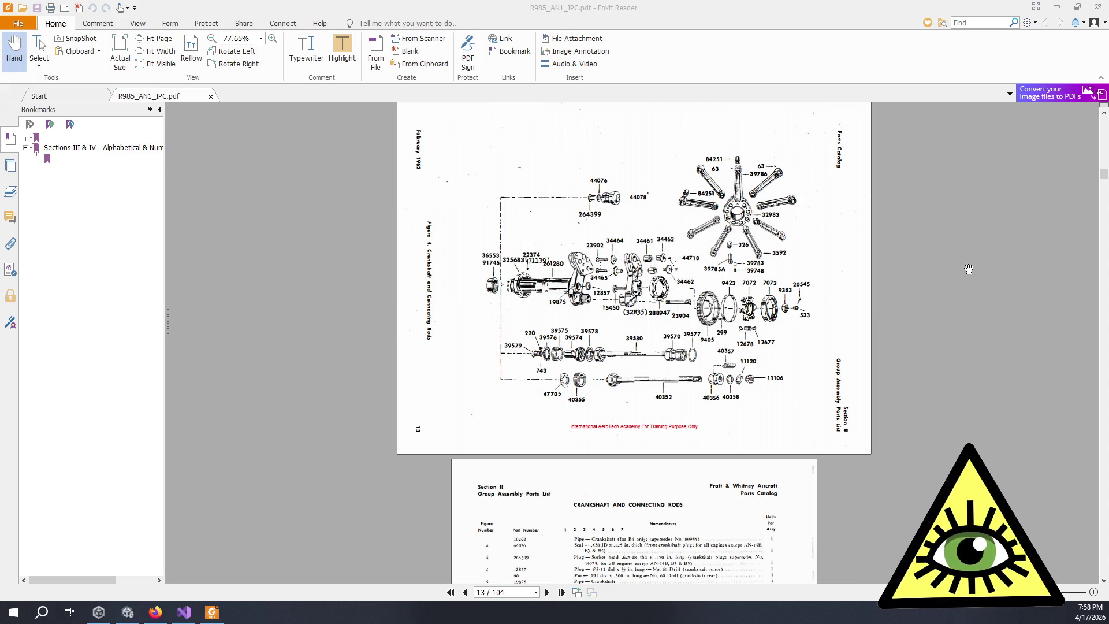
{"action": "scroll", "coordinate": [970, 262], "scroll_direction": "down", "scroll_amount": 20}
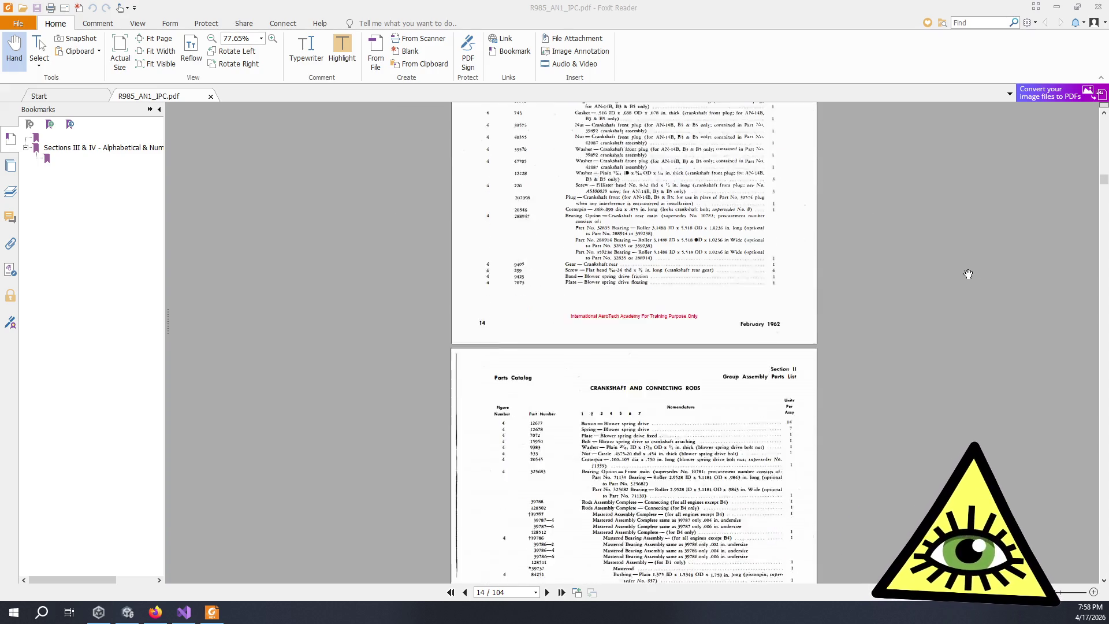
{"action": "scroll", "coordinate": [967, 285], "scroll_direction": "down", "scroll_amount": 20}
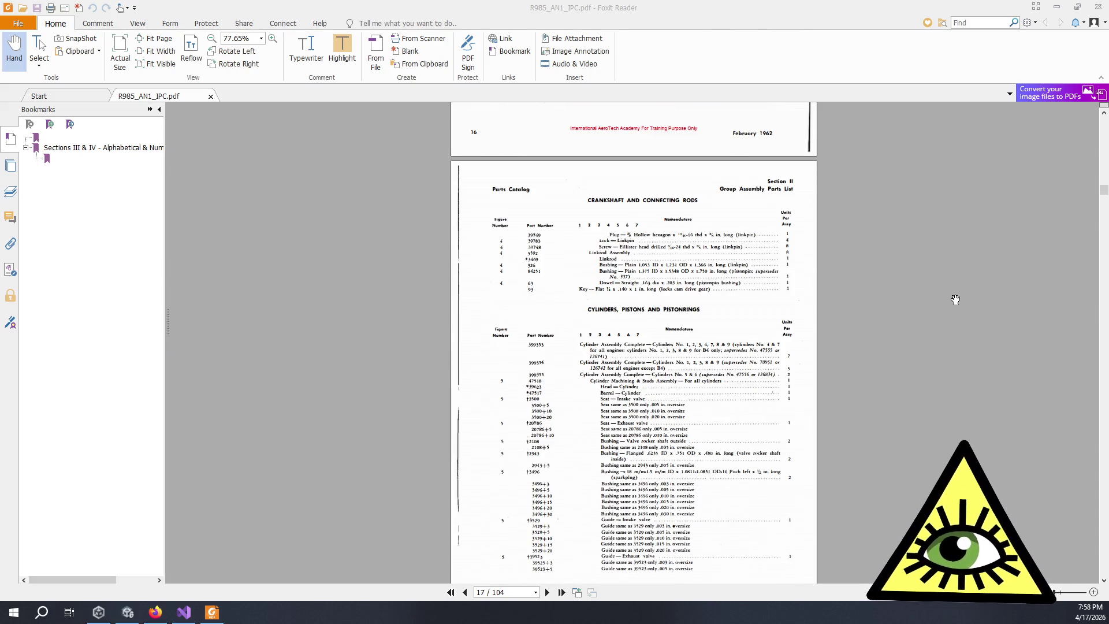
{"action": "scroll", "coordinate": [955, 299], "scroll_direction": "down", "scroll_amount": 8}
{"action": "scroll", "coordinate": [948, 301], "scroll_direction": "down", "scroll_amount": 3}
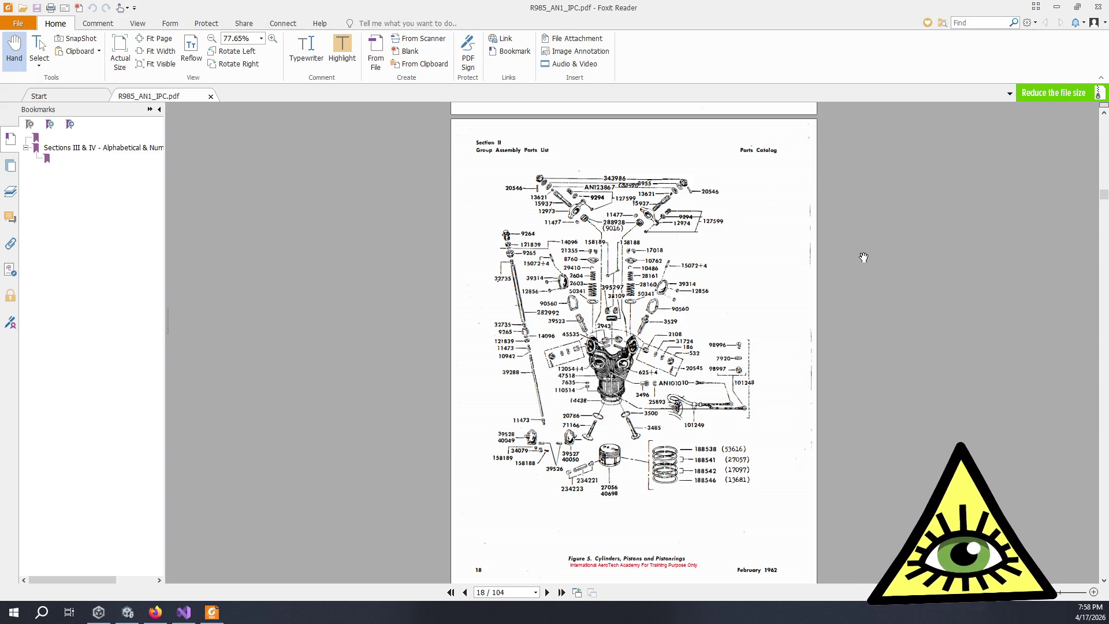
Step: Continue to the Deflectors pages (page 24), then close the catalogue PDF
{"action": "scroll", "coordinate": [863, 257], "scroll_direction": "down", "scroll_amount": 15}
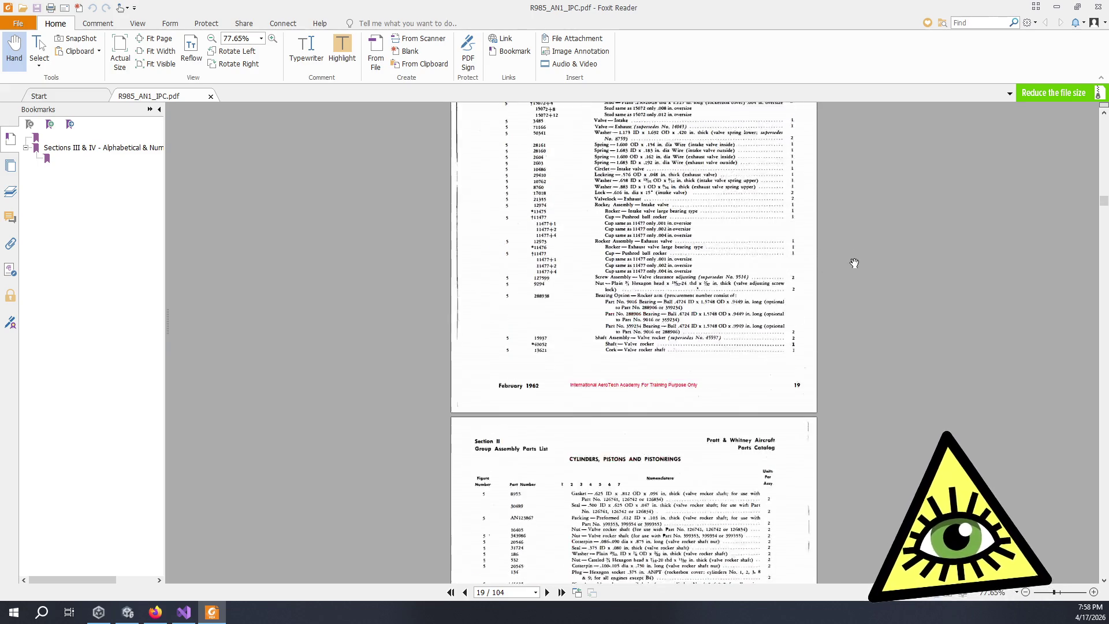
{"action": "scroll", "coordinate": [911, 242], "scroll_direction": "down", "scroll_amount": 15}
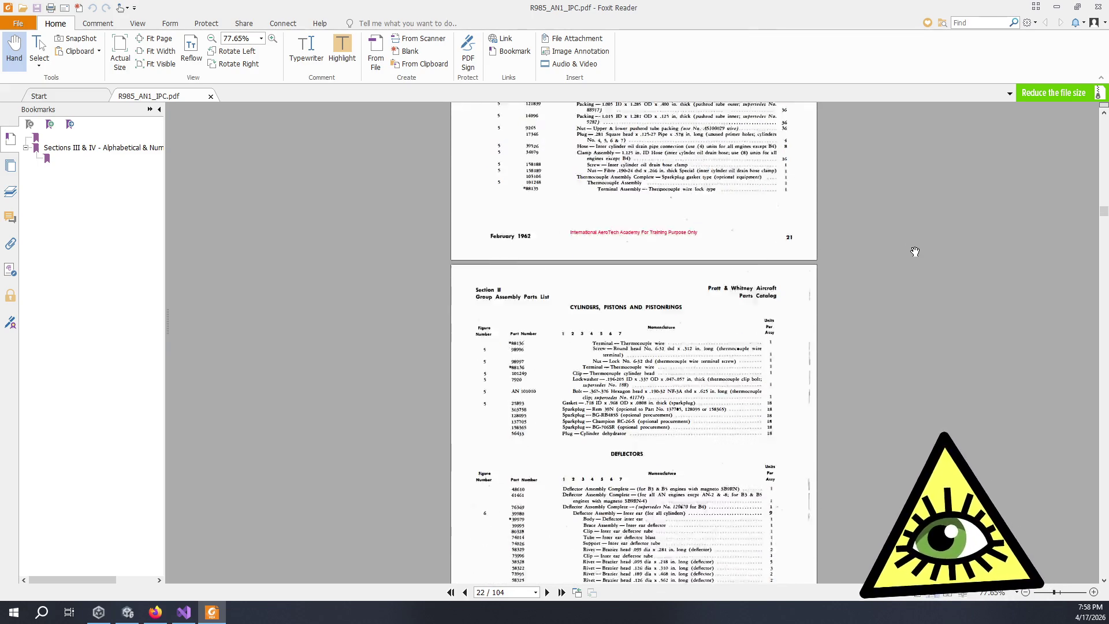
{"action": "scroll", "coordinate": [906, 254], "scroll_direction": "down", "scroll_amount": 8}
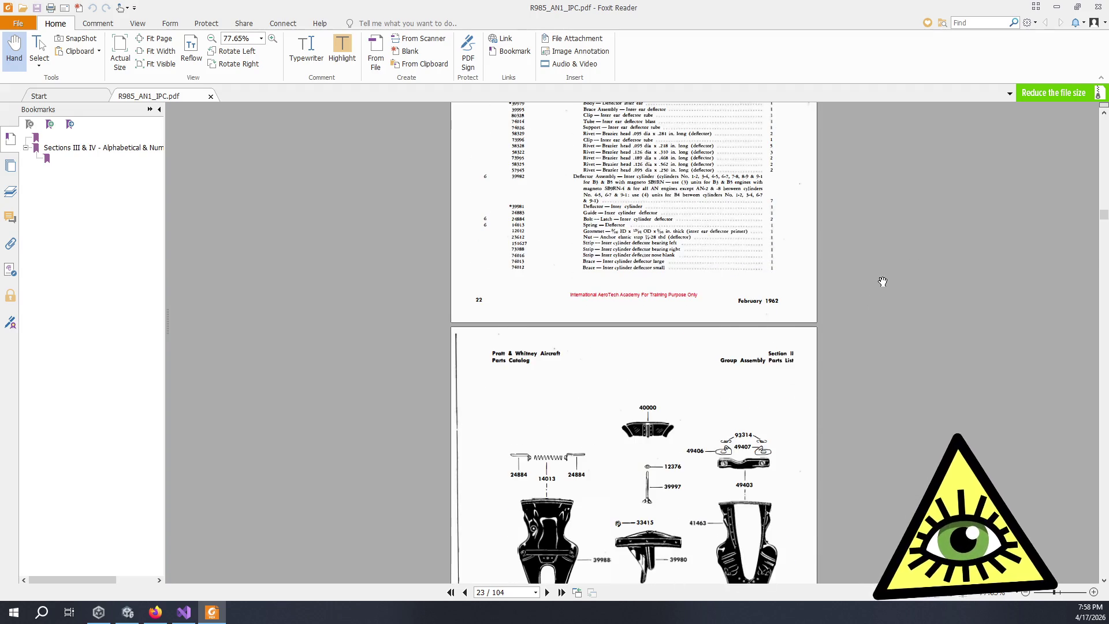
{"action": "scroll", "coordinate": [884, 222], "scroll_direction": "down", "scroll_amount": 5}
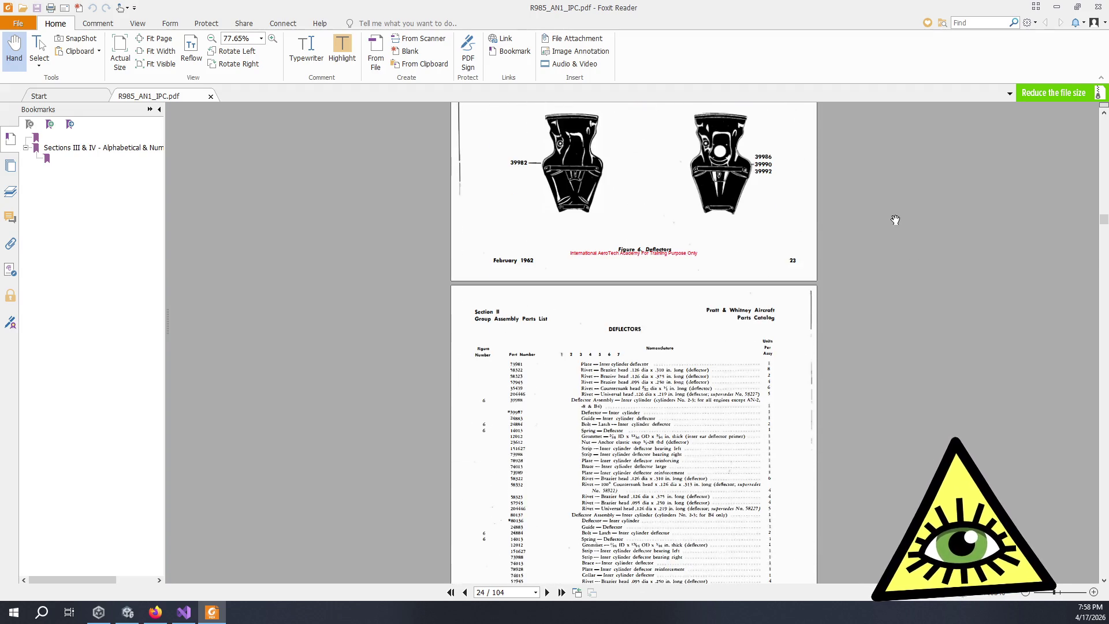
{"action": "left_click", "coordinate": [1098, 15]}
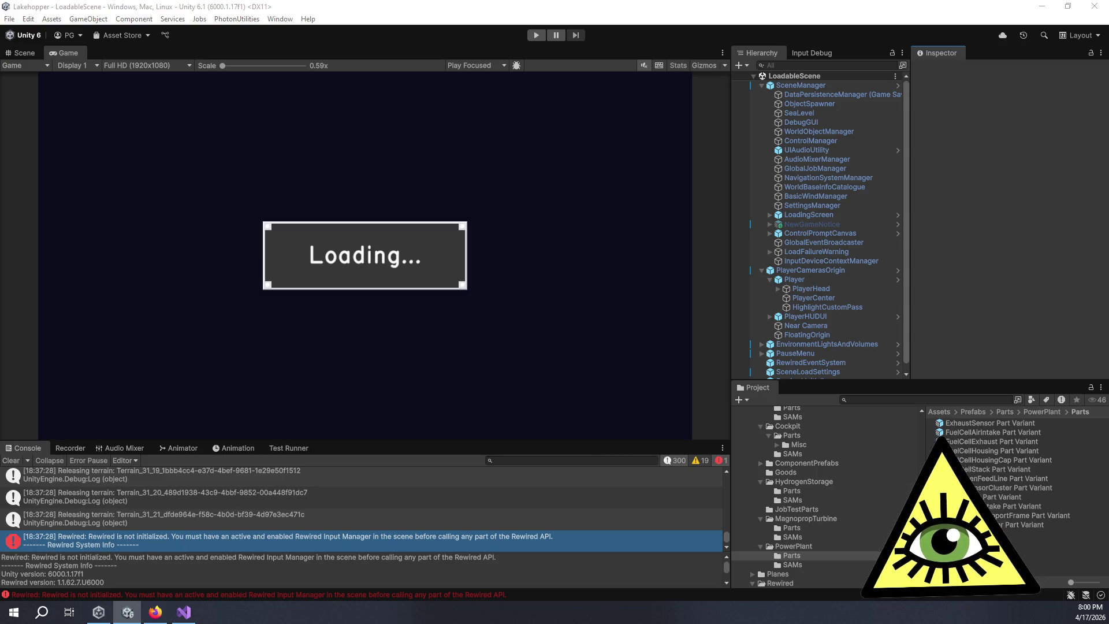
Step: Run the game in Unity until the seaplane cockpit loads, then show the Scene view
{"action": "left_click", "coordinate": [288, 170]}
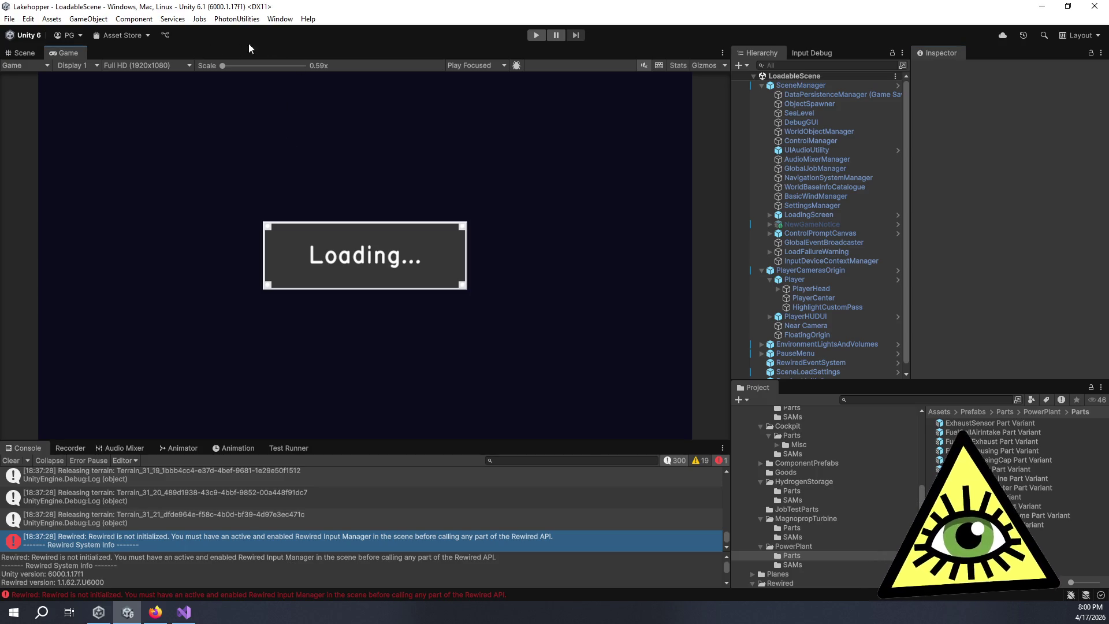
{"action": "left_click", "coordinate": [539, 35]}
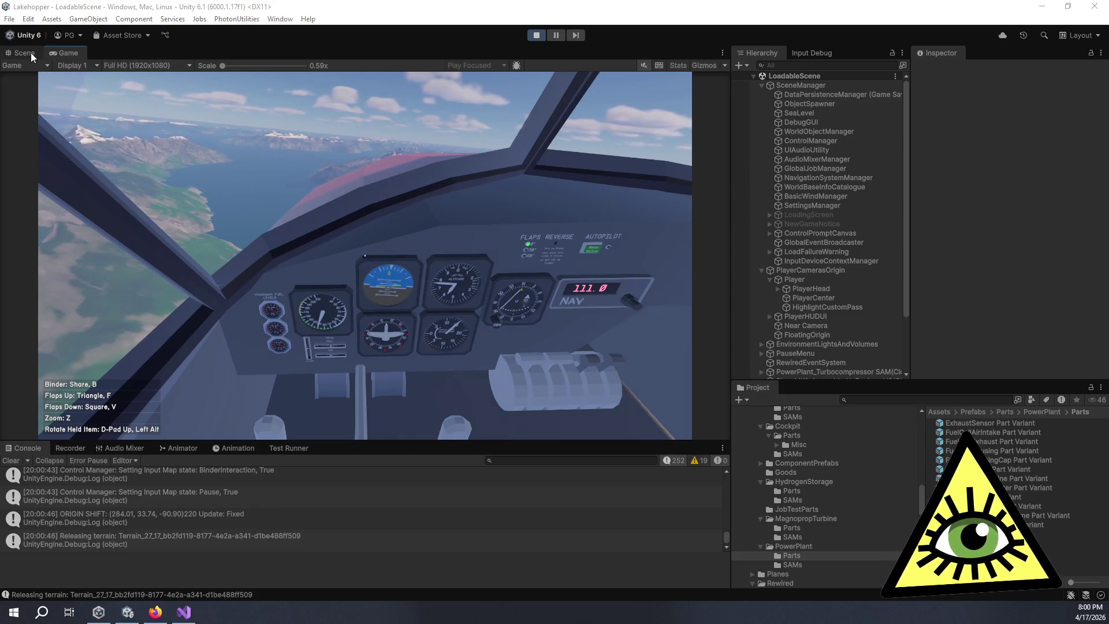
{"action": "key", "text": "ctrl+1"}
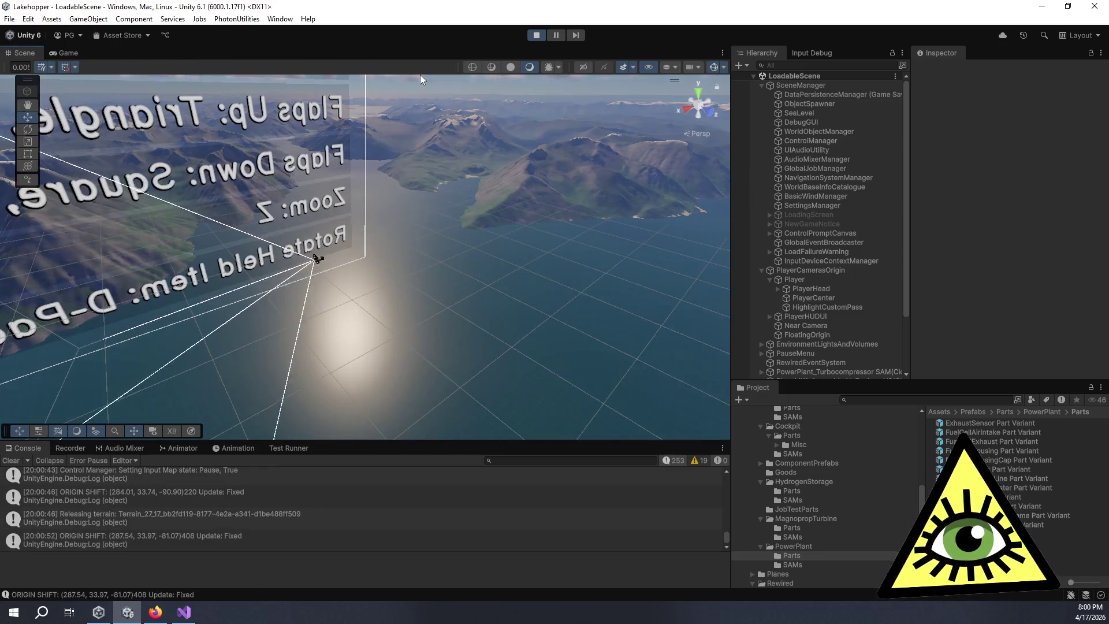
Step: Uncheck Load From Save File on SceneLoadSettings and restart Play for a fresh start
{"action": "left_click", "coordinate": [536, 39]}
{"action": "key", "text": "ctrl+p"}
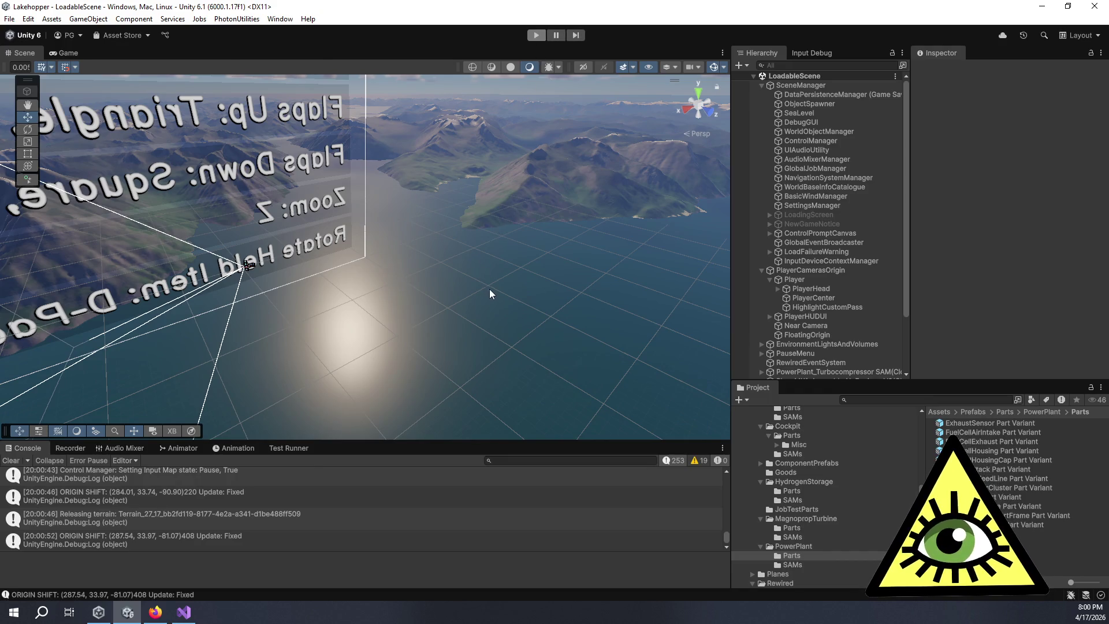
{"action": "scroll", "coordinate": [815, 358], "scroll_direction": "down", "scroll_amount": 1}
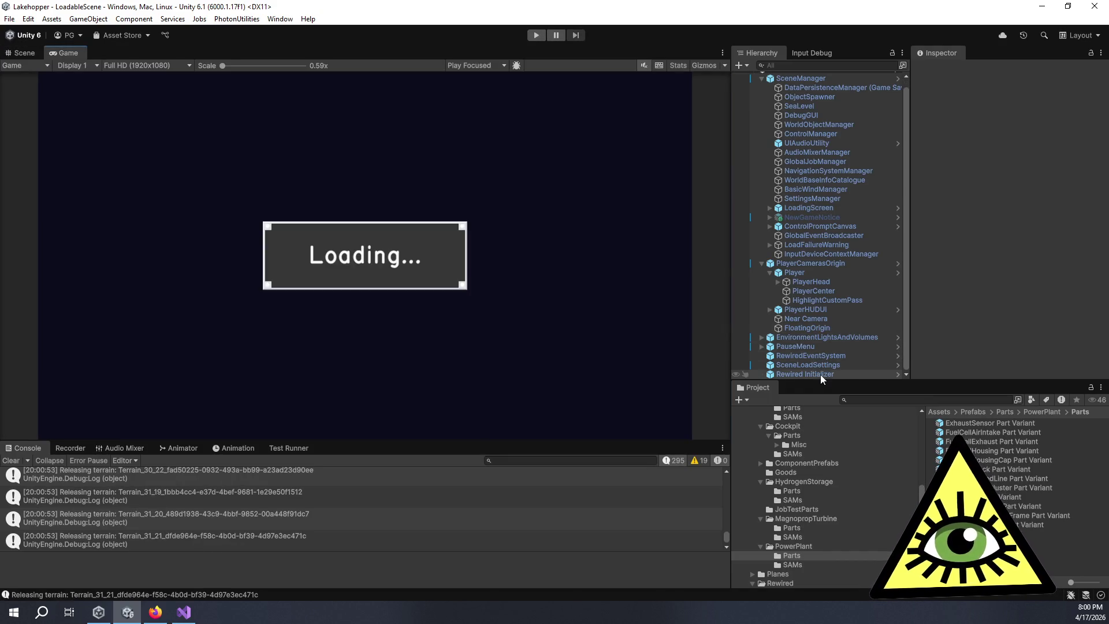
{"action": "left_click", "coordinate": [822, 364]}
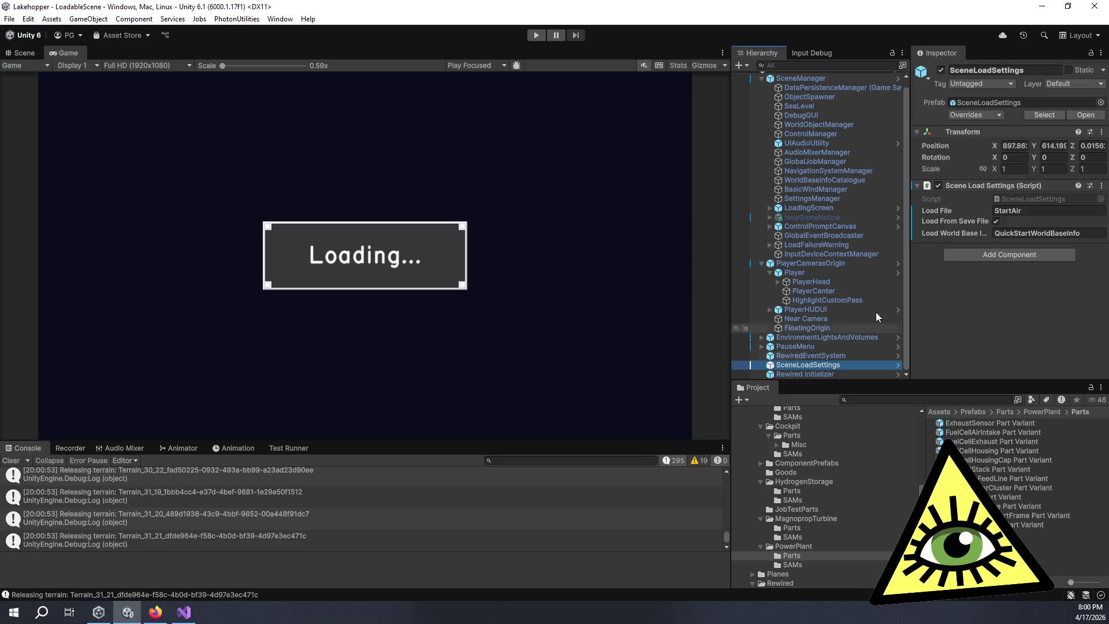
{"action": "left_click", "coordinate": [995, 221]}
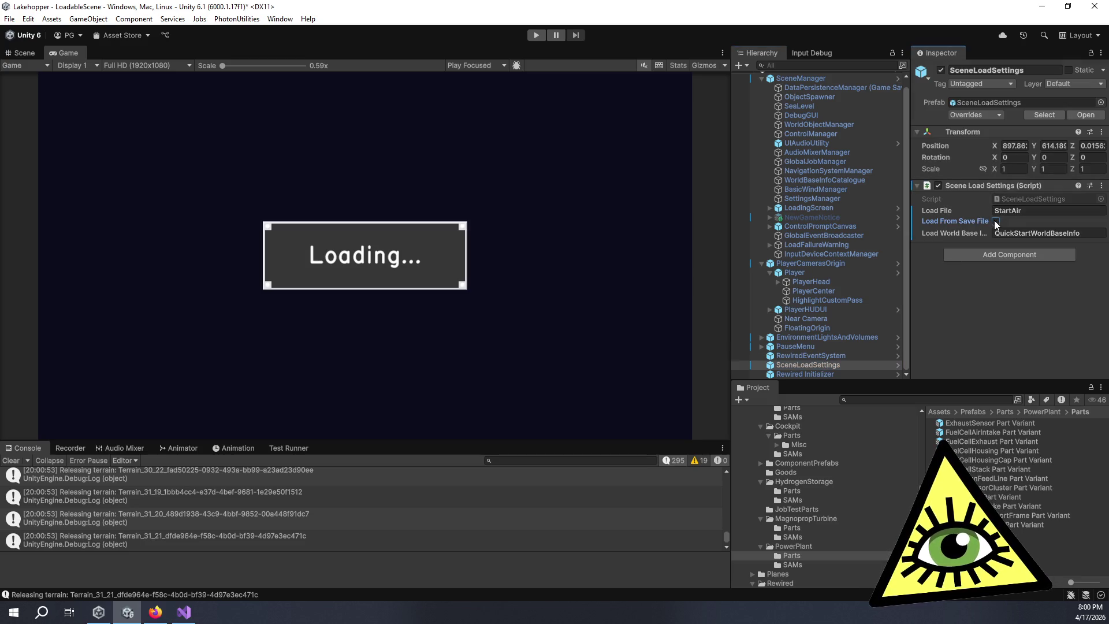
{"action": "left_click", "coordinate": [537, 36]}
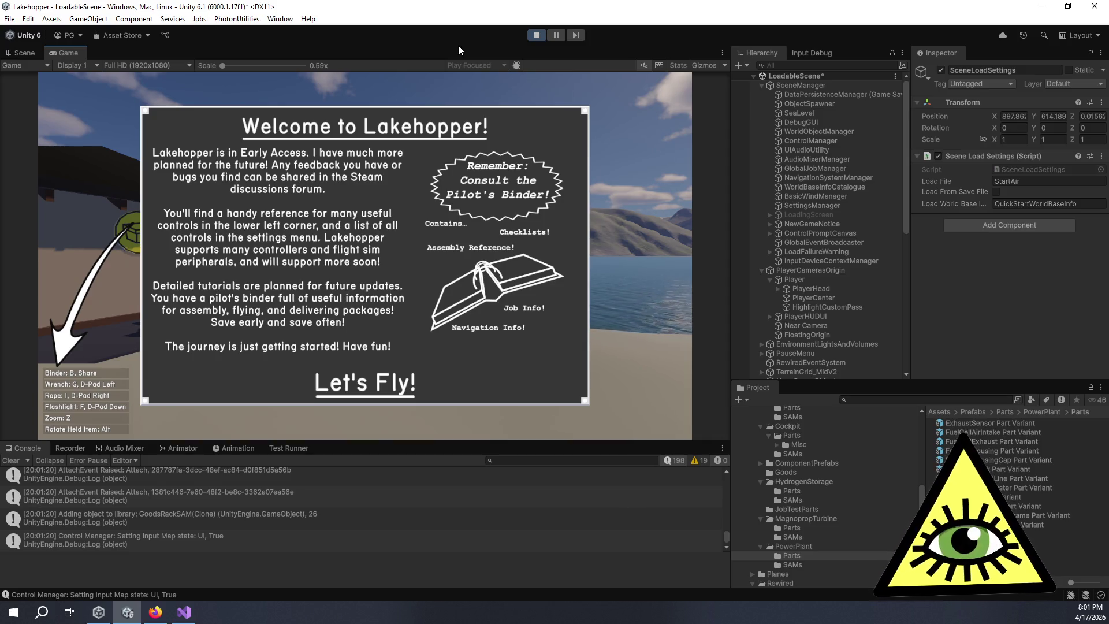
Step: Dismiss the Welcome to Lakehopper panel and orbit and zoom the Scene view onto the seaplane
{"action": "left_click", "coordinate": [380, 383]}
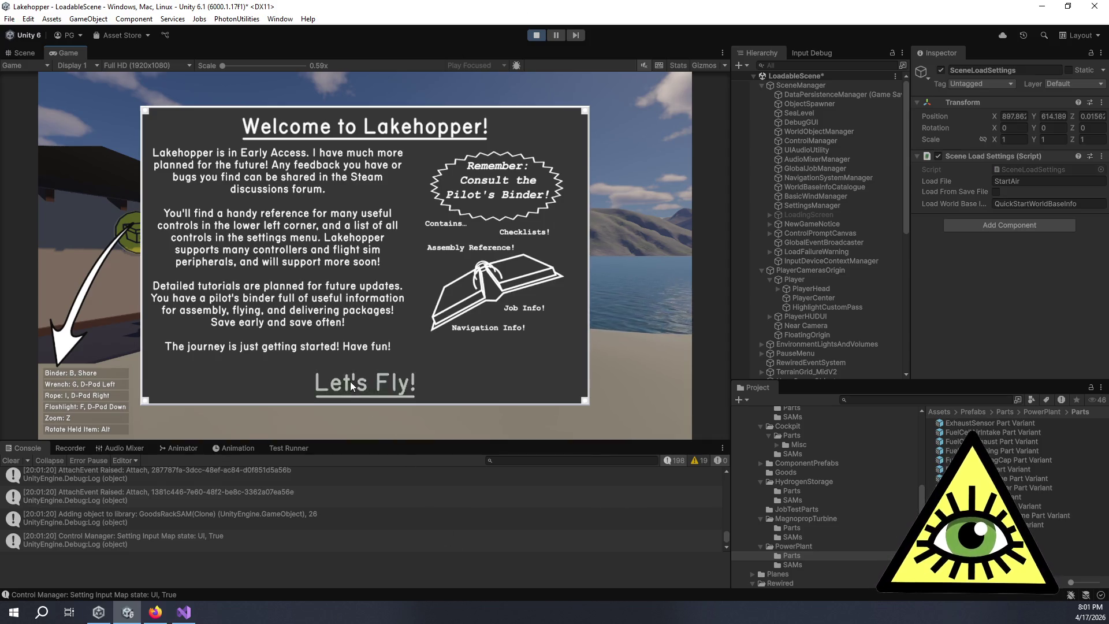
{"action": "key", "text": "w"}
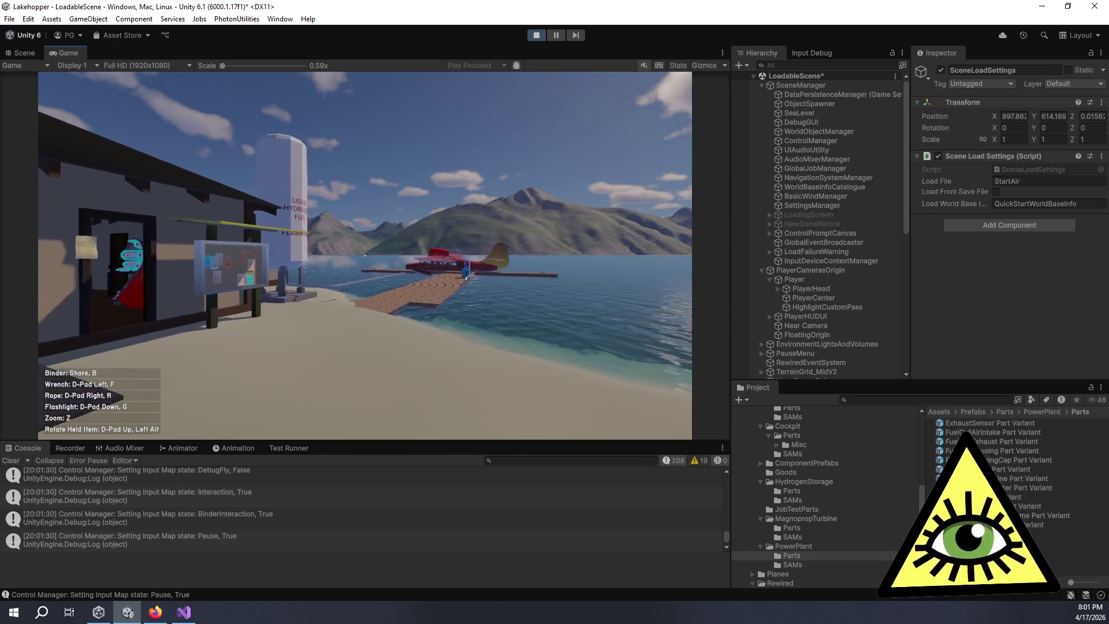
{"action": "left_click", "coordinate": [24, 53]}
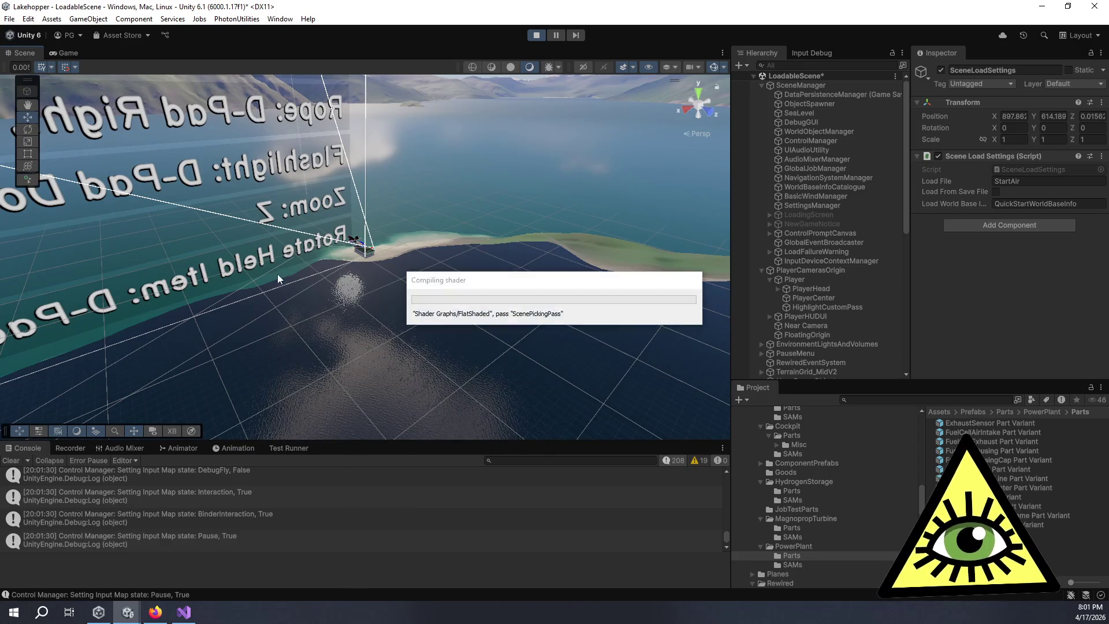
{"action": "mouse_move", "coordinate": [324, 312]}
{"action": "left_mouse_down"}
{"action": "mouse_move", "coordinate": [340, 318]}
{"action": "mouse_move", "coordinate": [335, 282]}
{"action": "mouse_move", "coordinate": [367, 266]}
{"action": "left_mouse_up"}
{"action": "scroll", "coordinate": [375, 268], "scroll_direction": "up", "scroll_amount": 6}
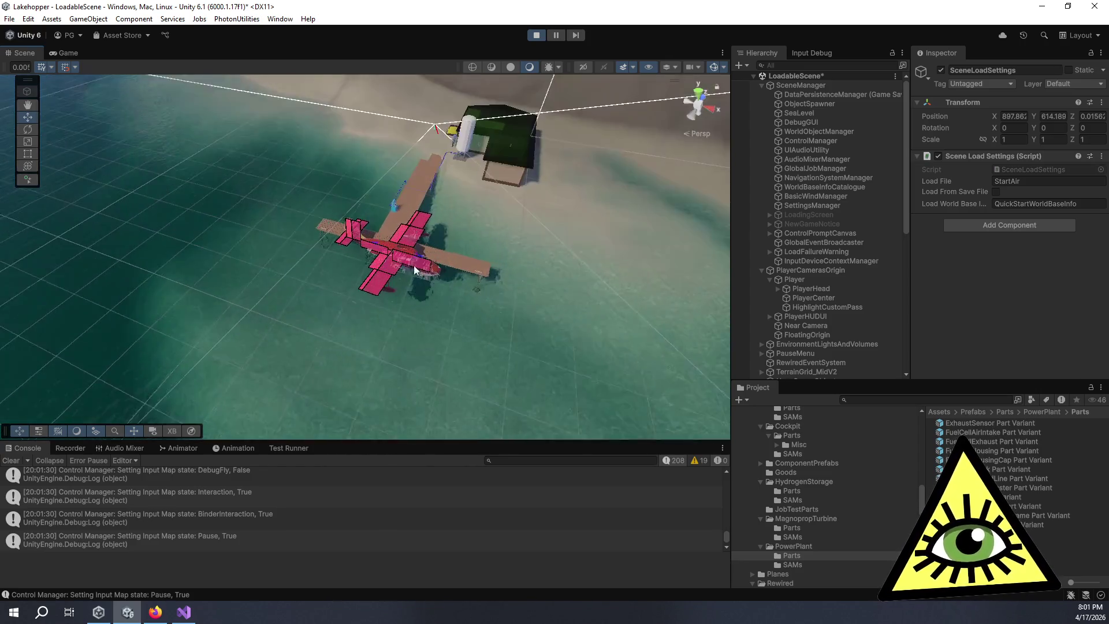
{"action": "scroll", "coordinate": [404, 266], "scroll_direction": "up", "scroll_amount": 8}
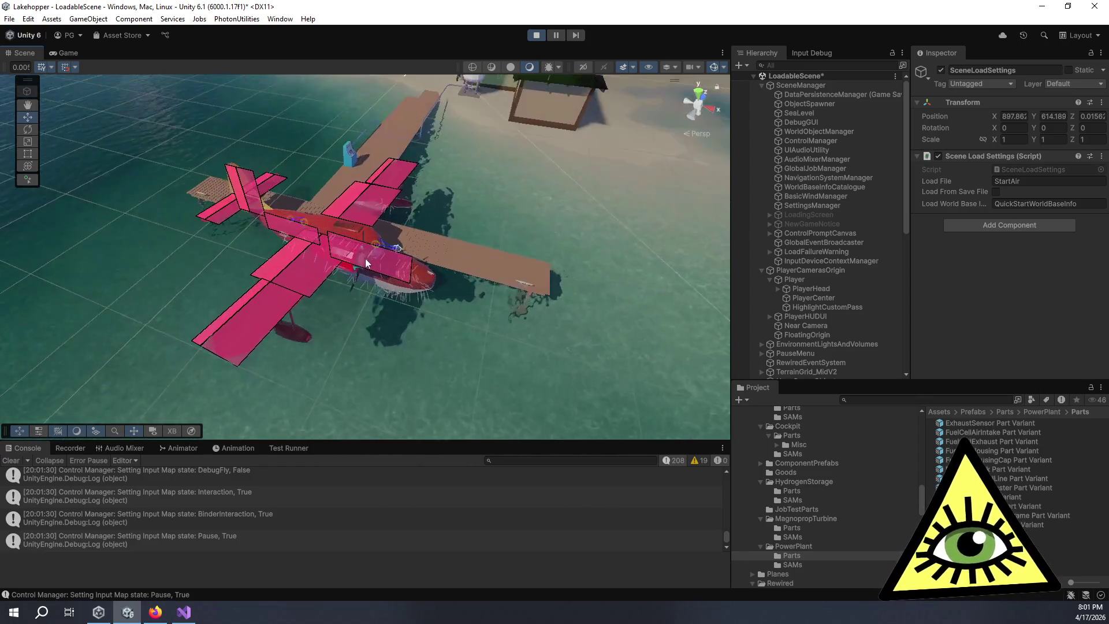
Step: Hide Gizmos, orbit to face the engine front, and begin a Hierarchy search
{"action": "left_click", "coordinate": [714, 67]}
{"action": "mouse_move", "coordinate": [502, 205]}
{"action": "left_mouse_down"}
{"action": "mouse_move", "coordinate": [329, 257]}
{"action": "mouse_move", "coordinate": [362, 247]}
{"action": "mouse_move", "coordinate": [409, 255]}
{"action": "left_mouse_up"}
{"action": "left_click_drag", "start_coordinate": [431, 264], "coordinate": [420, 223]}
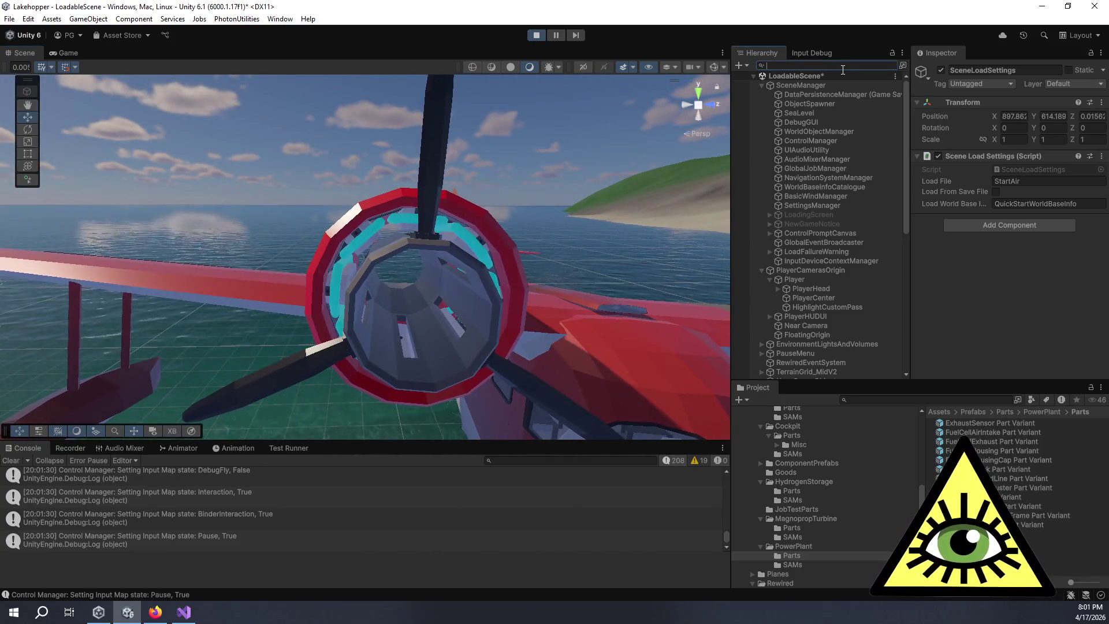
{"action": "type", "text": "partvar"}
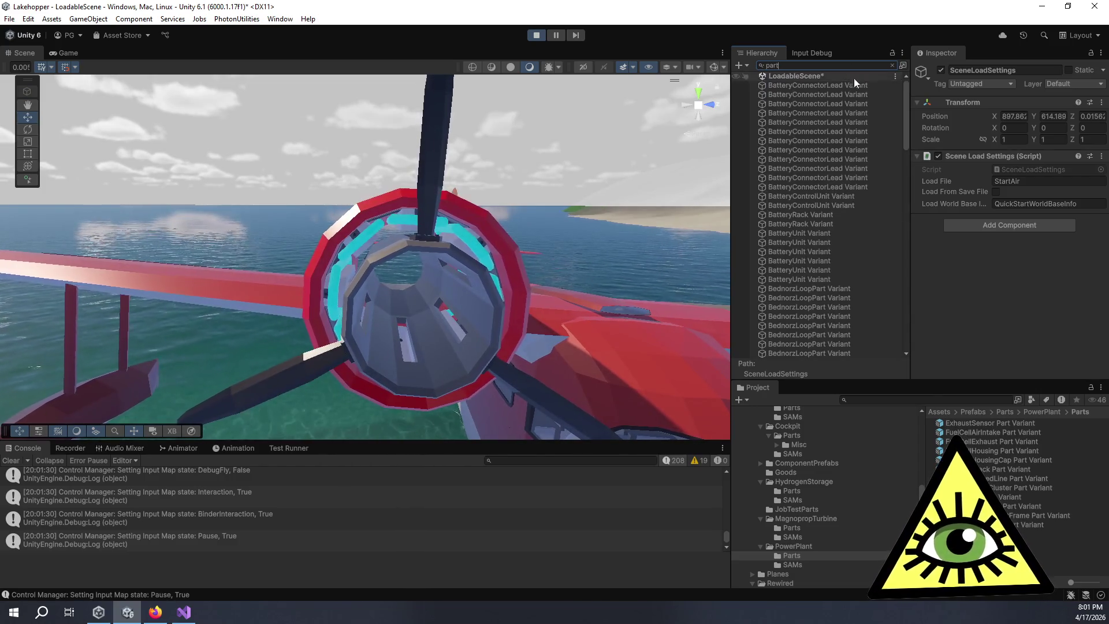
Step: Click through the battery and BednorzLoopPart variants in the filtered Hierarchy
{"action": "left_click", "coordinate": [868, 94]}
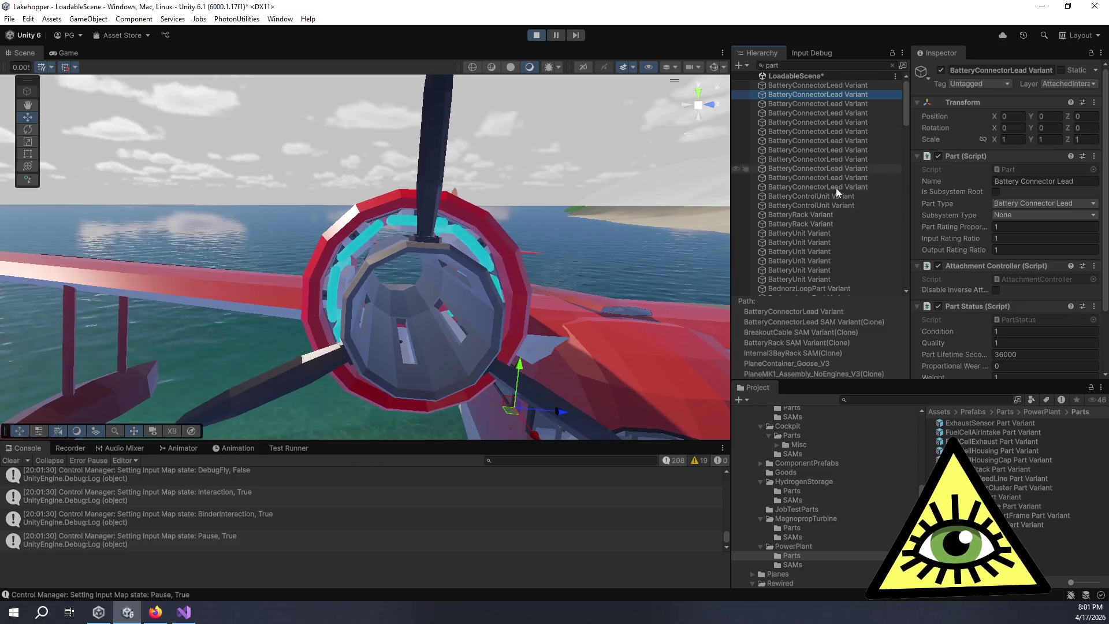
{"action": "left_click", "coordinate": [828, 215]}
{"action": "left_click", "coordinate": [836, 259]}
{"action": "scroll", "coordinate": [840, 258], "scroll_direction": "down", "scroll_amount": 5}
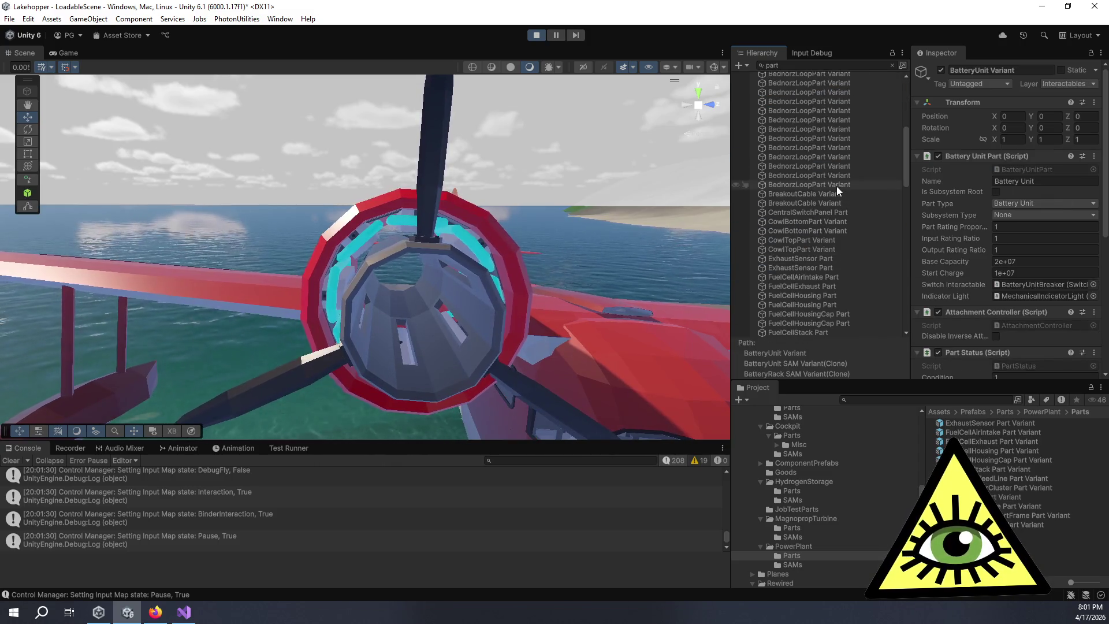
{"action": "left_click", "coordinate": [836, 186]}
{"action": "scroll", "coordinate": [837, 185], "scroll_direction": "up", "scroll_amount": 5}
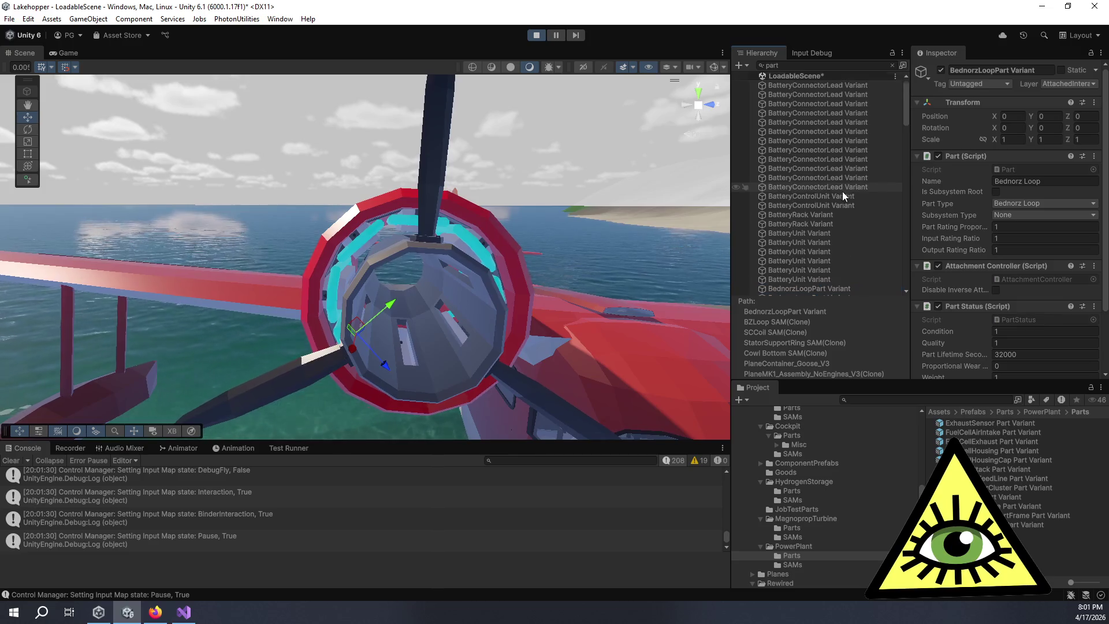
Step: Select all 135 filtered parts, from BatteryConnectorLead down to Turbocompressor Part
{"action": "left_click", "coordinate": [849, 86]}
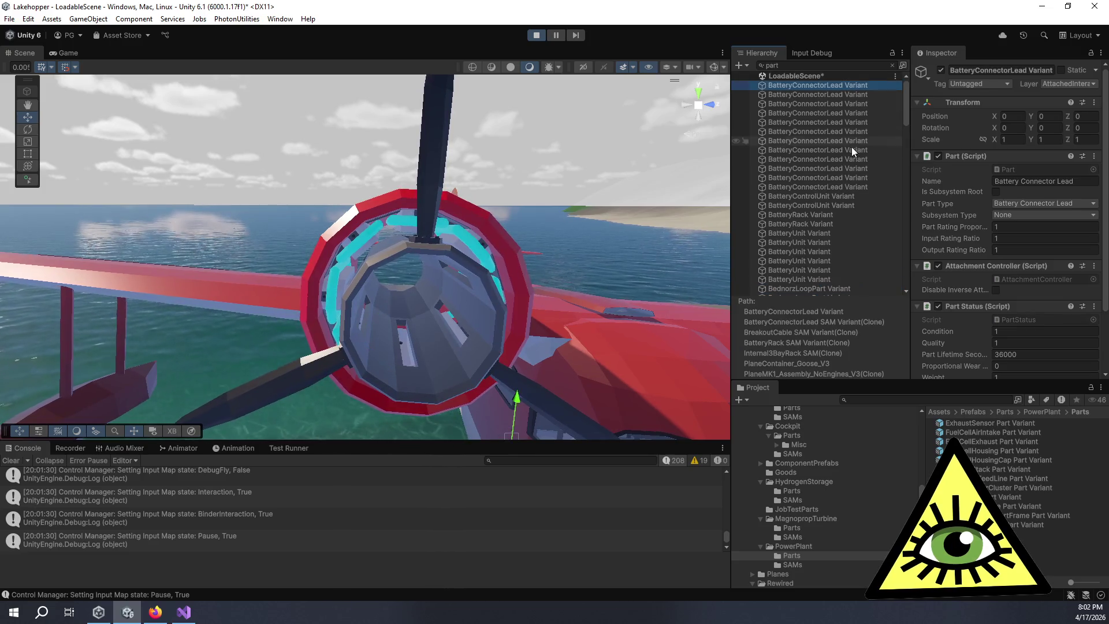
{"action": "left_click", "coordinate": [852, 184], "text": "shift"}
{"action": "left_click", "coordinate": [849, 198], "text": "shift"}
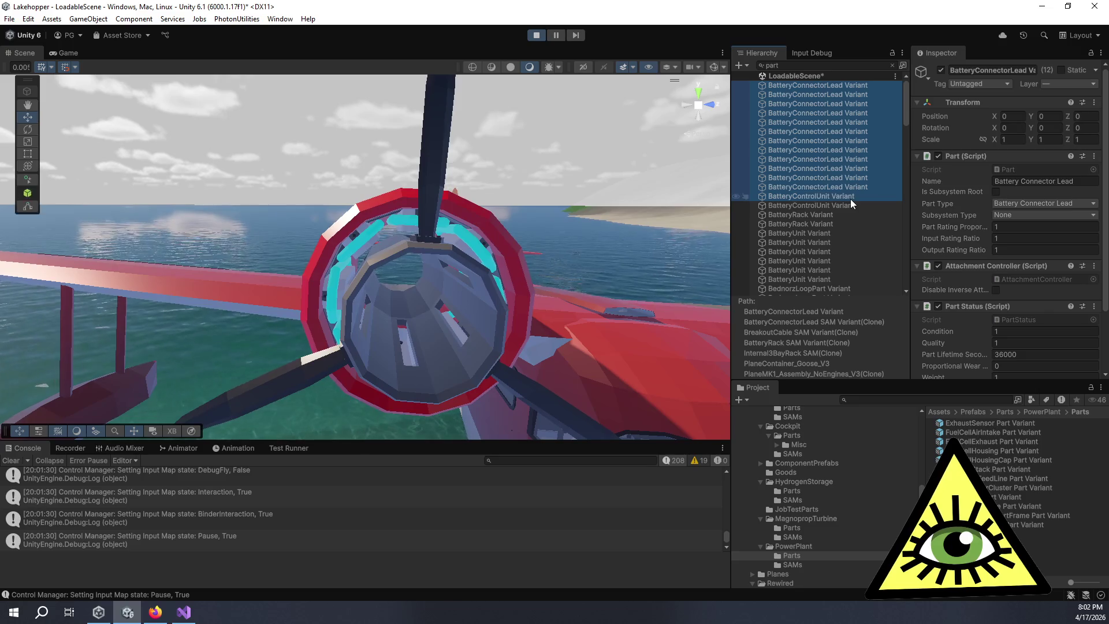
{"action": "left_click", "coordinate": [850, 205], "text": "shift"}
{"action": "left_click", "coordinate": [835, 214], "text": "shift"}
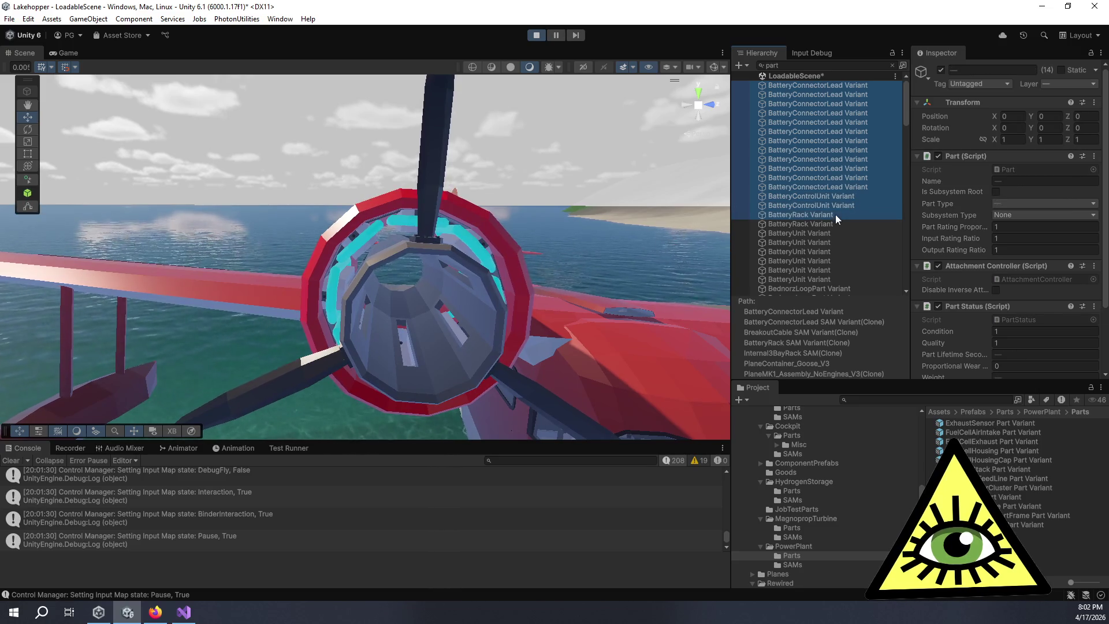
{"action": "left_click", "coordinate": [831, 224], "text": "shift"}
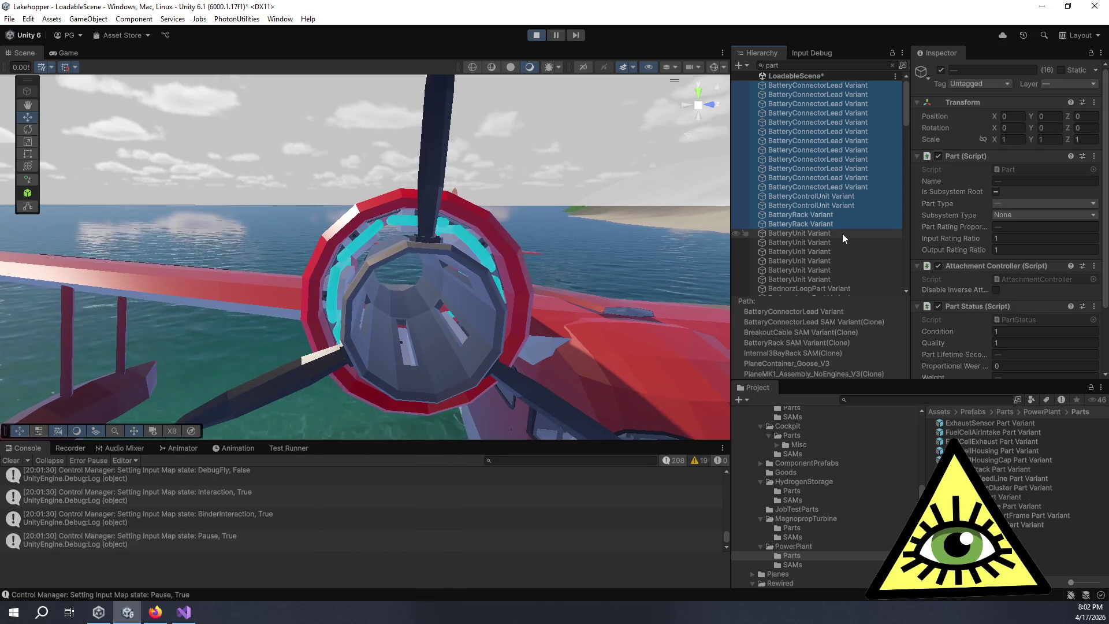
{"action": "scroll", "coordinate": [841, 221], "scroll_direction": "down", "scroll_amount": 15}
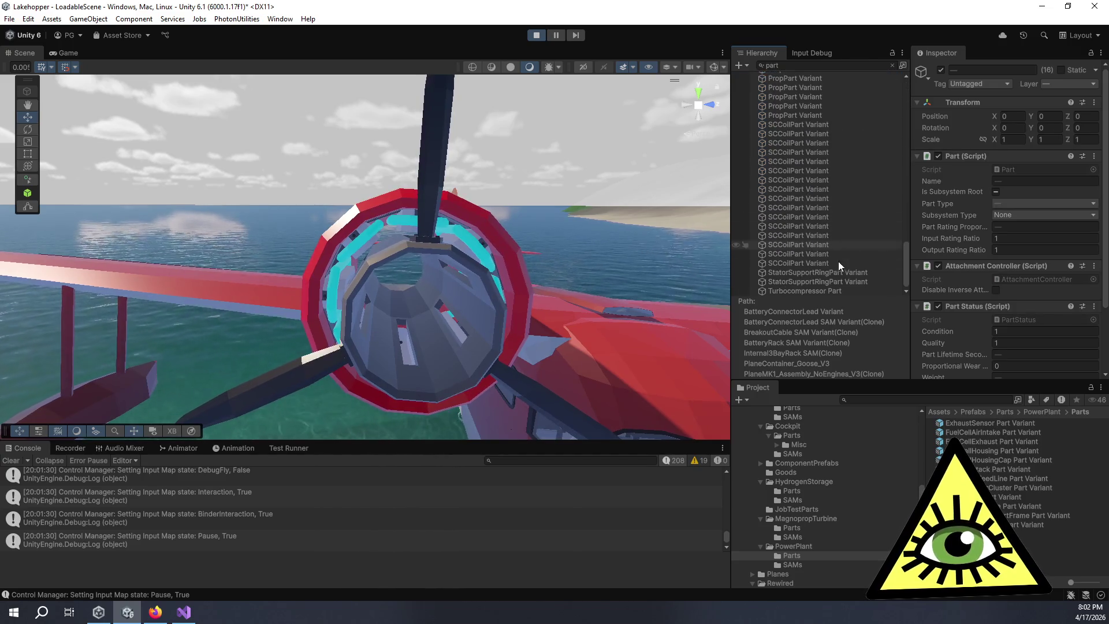
{"action": "left_click", "coordinate": [833, 289], "text": "shift"}
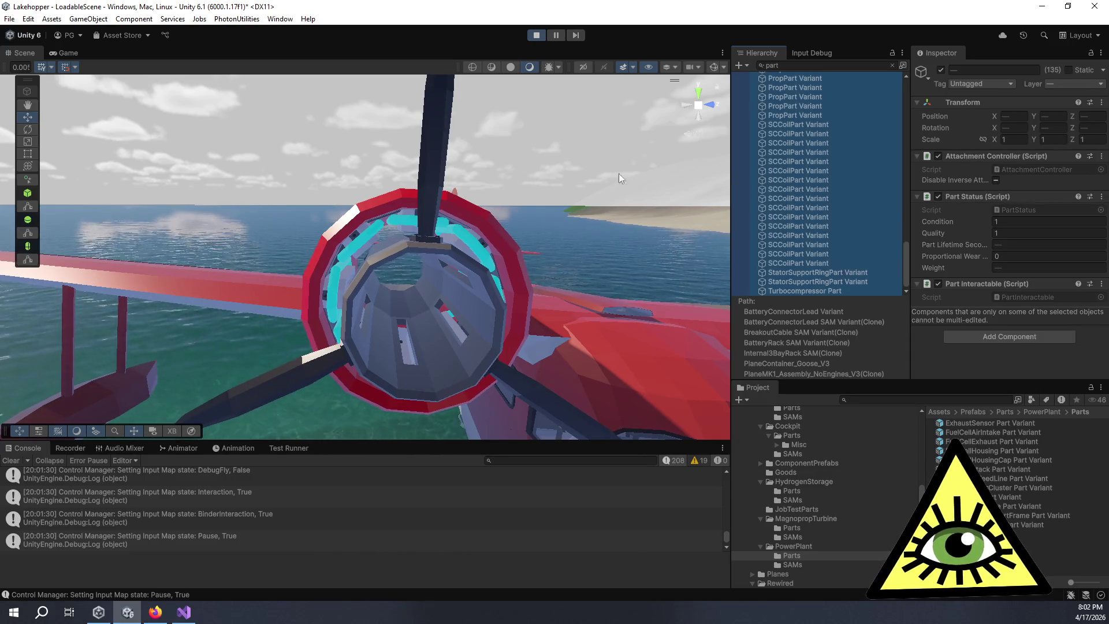
Step: Lower the selected parts' Condition from 1 to 0.88
{"action": "key", "text": "q"}
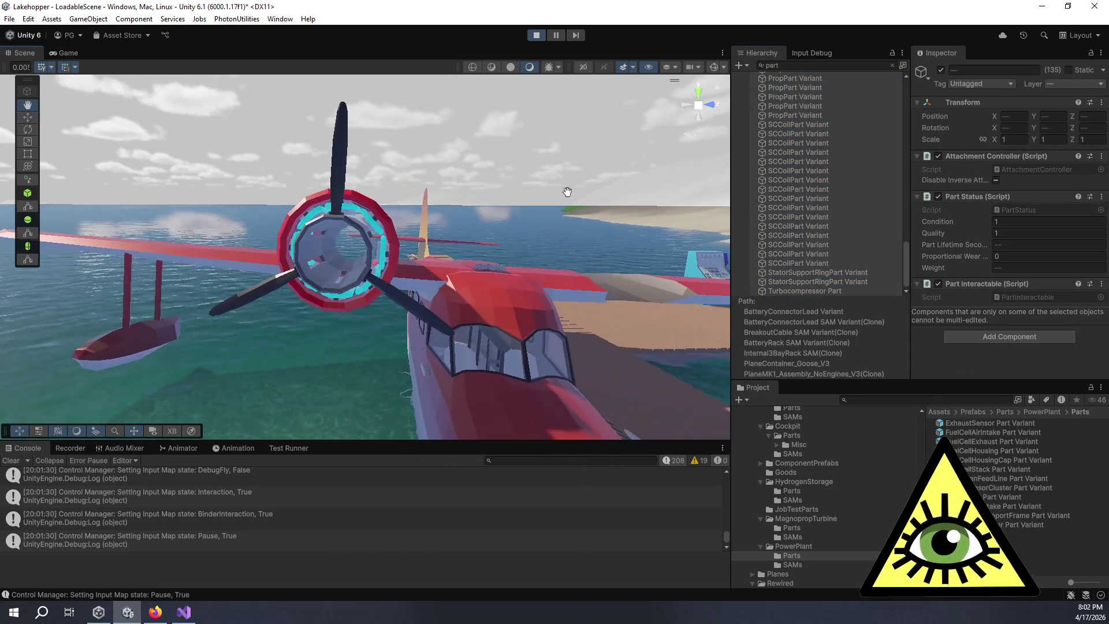
{"action": "key", "text": "w"}
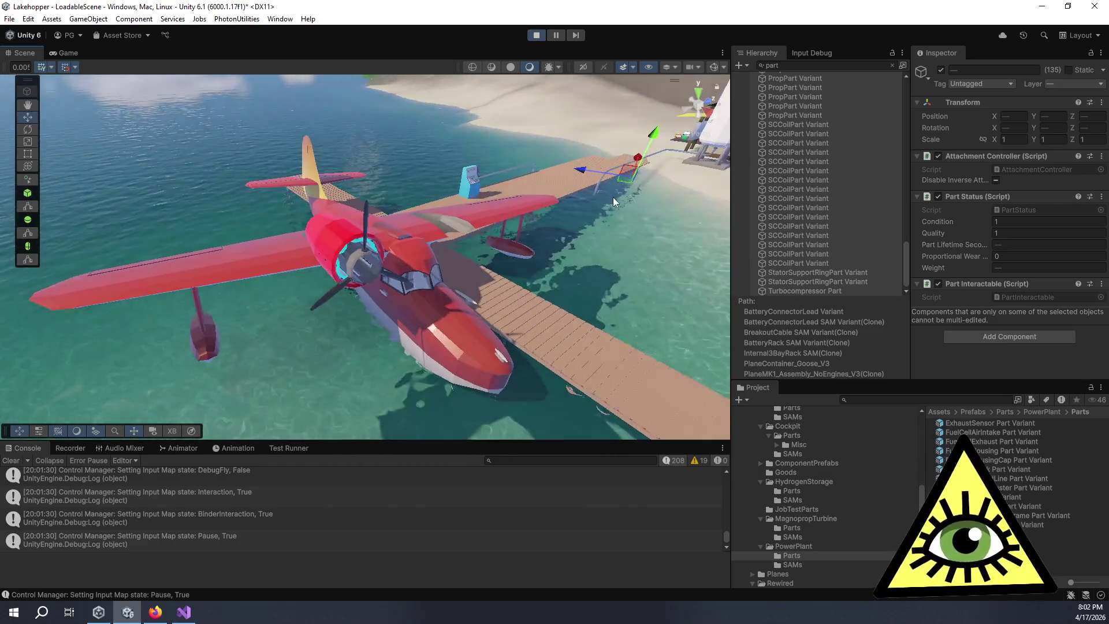
{"action": "mouse_move", "coordinate": [408, 210]}
{"action": "left_mouse_down"}
{"action": "mouse_move", "coordinate": [432, 221]}
{"action": "mouse_move", "coordinate": [192, 115]}
{"action": "left_mouse_up"}
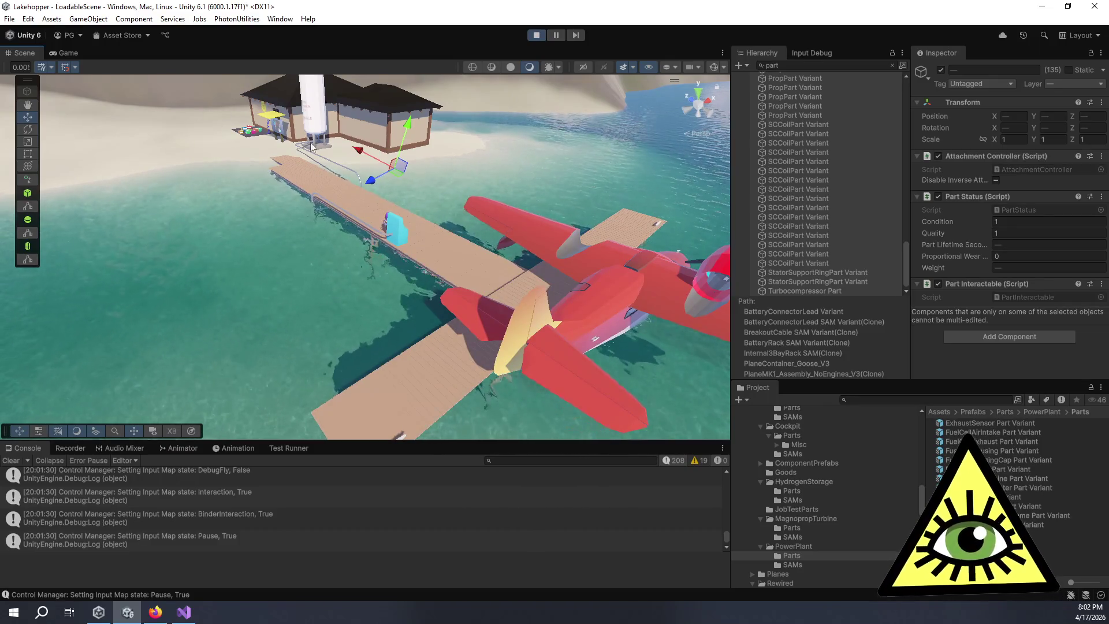
{"action": "mouse_move", "coordinate": [567, 251]}
{"action": "left_mouse_down"}
{"action": "mouse_move", "coordinate": [229, 297]}
{"action": "mouse_move", "coordinate": [293, 200]}
{"action": "mouse_move", "coordinate": [312, 198]}
{"action": "left_mouse_up"}
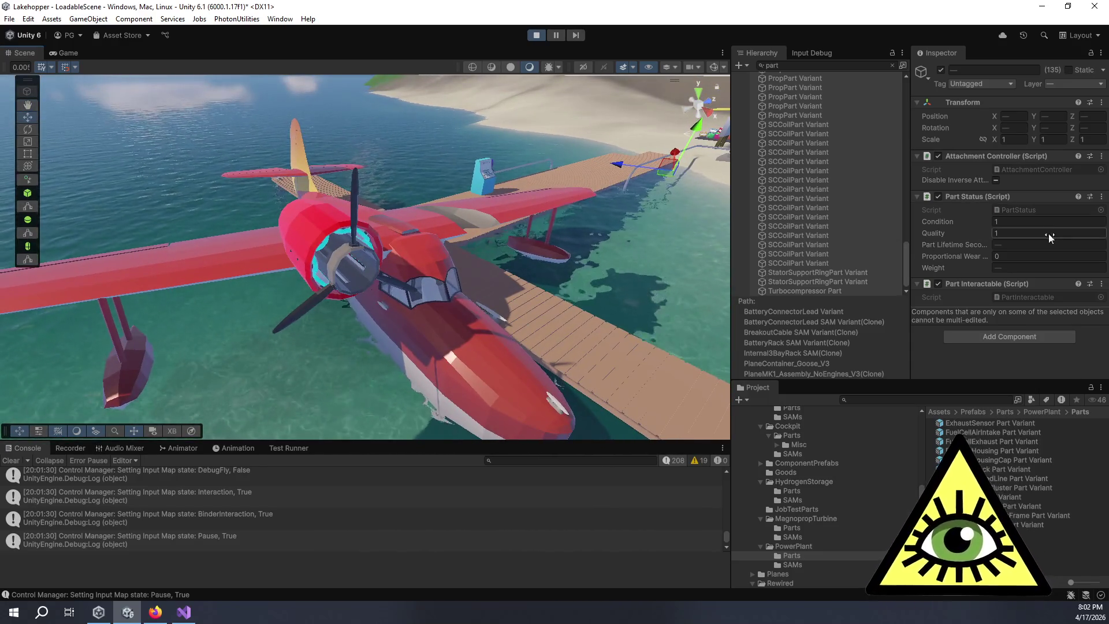
{"action": "left_click_drag", "start_coordinate": [949, 216], "coordinate": [952, 220]}
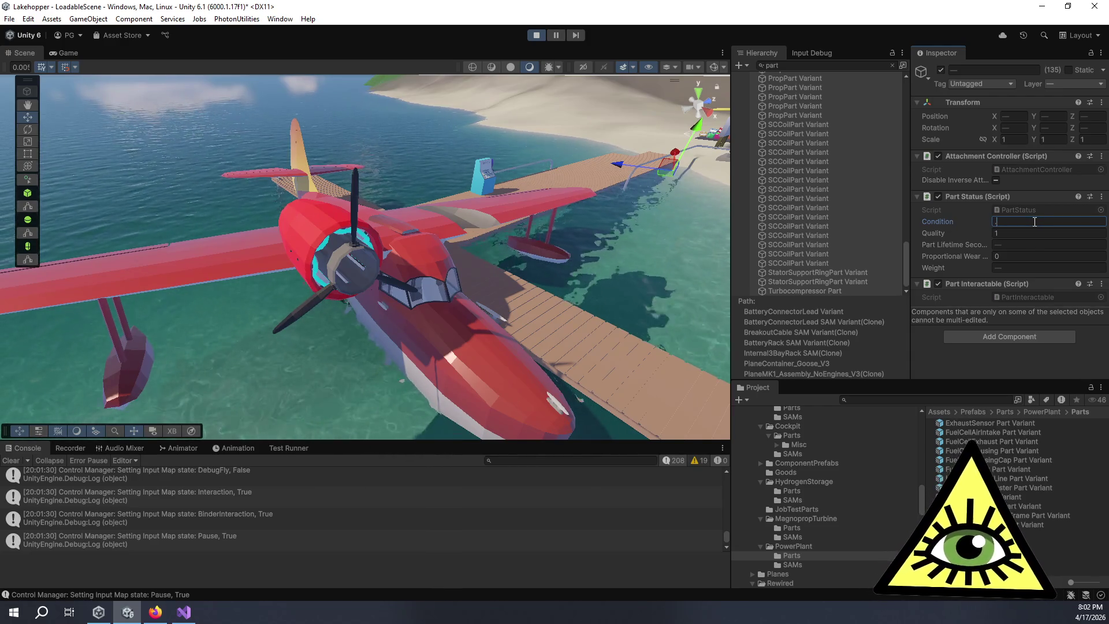
Step: Lower Condition to 0.7 and view the whole plane from above the wing
{"action": "scroll", "coordinate": [340, 244], "scroll_direction": "up", "scroll_amount": 5}
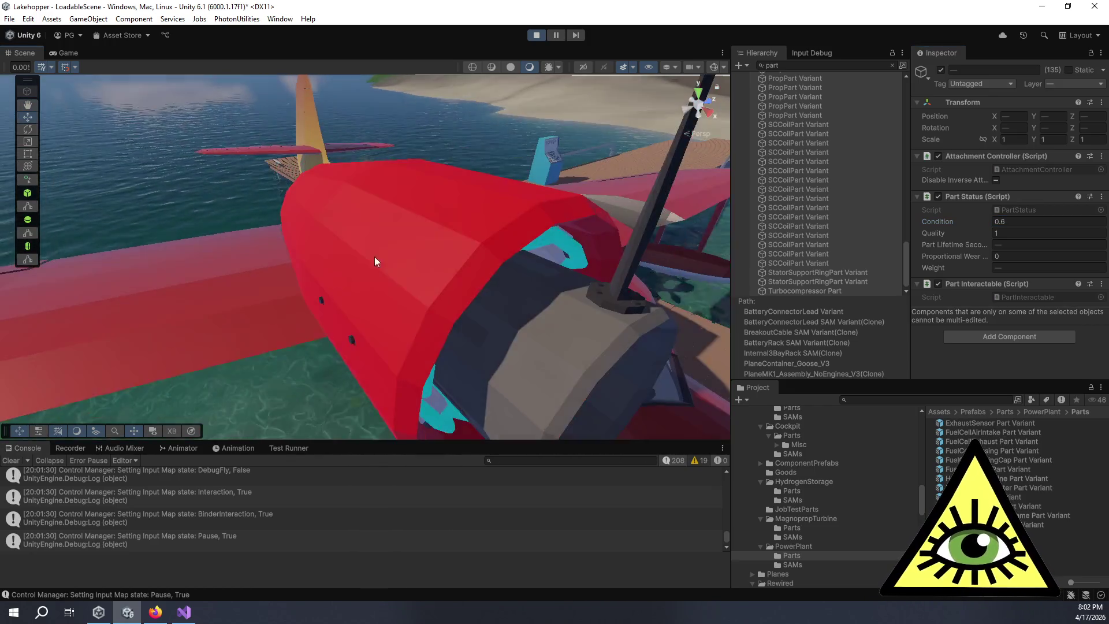
{"action": "mouse_move", "coordinate": [374, 261]}
{"action": "left_mouse_down"}
{"action": "mouse_move", "coordinate": [396, 295]}
{"action": "mouse_move", "coordinate": [369, 330]}
{"action": "mouse_move", "coordinate": [371, 354]}
{"action": "mouse_move", "coordinate": [279, 339]}
{"action": "mouse_move", "coordinate": [317, 330]}
{"action": "mouse_move", "coordinate": [382, 348]}
{"action": "mouse_move", "coordinate": [334, 324]}
{"action": "mouse_move", "coordinate": [373, 347]}
{"action": "mouse_move", "coordinate": [364, 396]}
{"action": "mouse_move", "coordinate": [354, 396]}
{"action": "mouse_move", "coordinate": [376, 345]}
{"action": "left_mouse_up"}
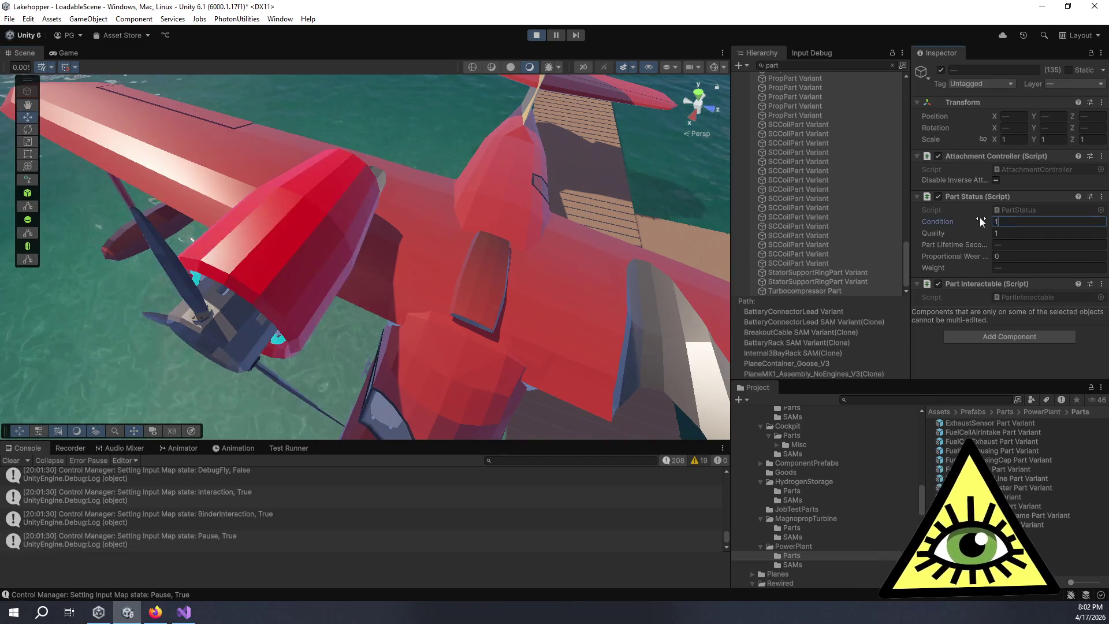
{"action": "mouse_move", "coordinate": [294, 307]}
{"action": "left_mouse_down"}
{"action": "mouse_move", "coordinate": [329, 299]}
{"action": "mouse_move", "coordinate": [364, 398]}
{"action": "left_mouse_up"}
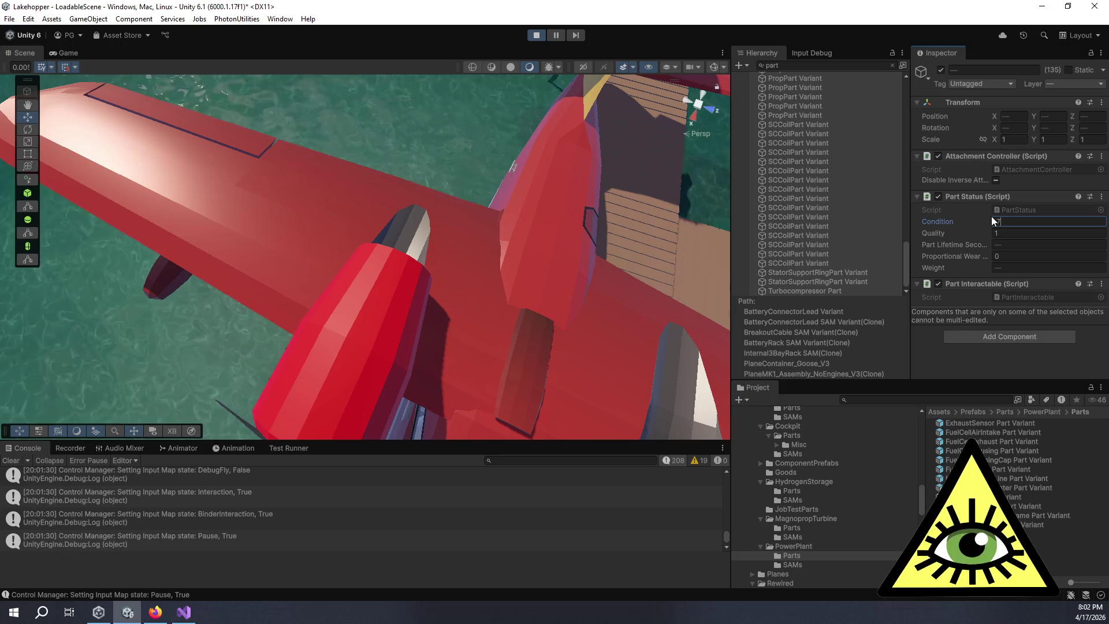
{"action": "mouse_move", "coordinate": [261, 399]}
{"action": "left_mouse_down"}
{"action": "mouse_move", "coordinate": [307, 306]}
{"action": "mouse_move", "coordinate": [335, 345]}
{"action": "mouse_move", "coordinate": [401, 207]}
{"action": "mouse_move", "coordinate": [400, 297]}
{"action": "mouse_move", "coordinate": [354, 238]}
{"action": "mouse_move", "coordinate": [306, 306]}
{"action": "left_mouse_up"}
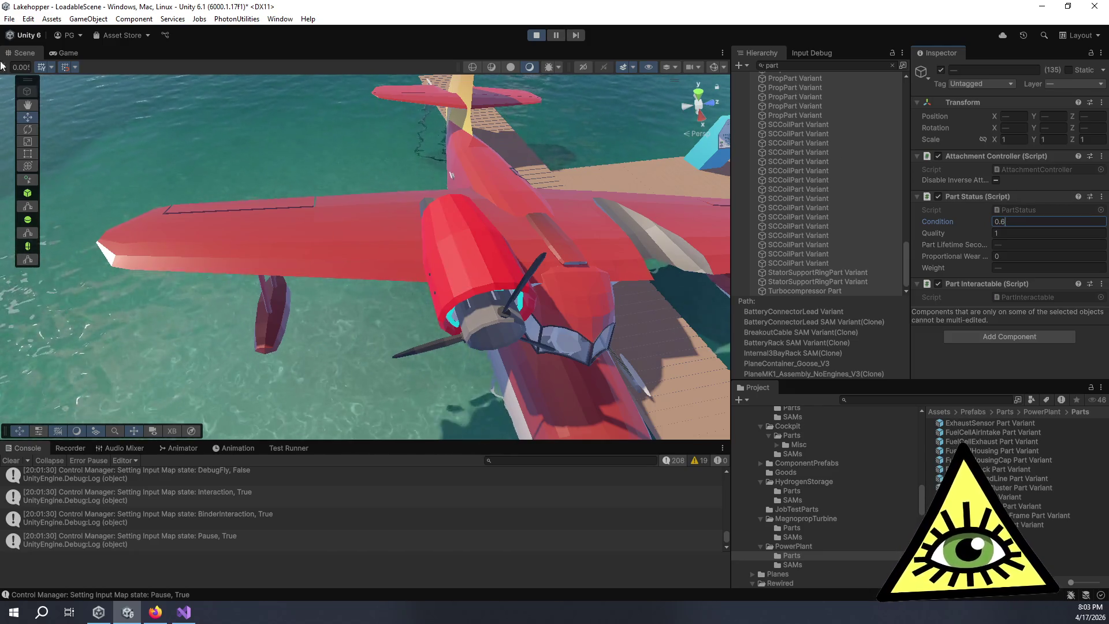
Step: Lower Condition further to 0.4, then 0.3, while viewing the engine nacelle
{"action": "mouse_move", "coordinate": [406, 200]}
{"action": "left_mouse_down"}
{"action": "mouse_move", "coordinate": [317, 240]}
{"action": "mouse_move", "coordinate": [368, 344]}
{"action": "mouse_move", "coordinate": [346, 297]}
{"action": "mouse_move", "coordinate": [360, 224]}
{"action": "mouse_move", "coordinate": [317, 184]}
{"action": "mouse_move", "coordinate": [359, 268]}
{"action": "mouse_move", "coordinate": [349, 284]}
{"action": "mouse_move", "coordinate": [274, 277]}
{"action": "left_mouse_up"}
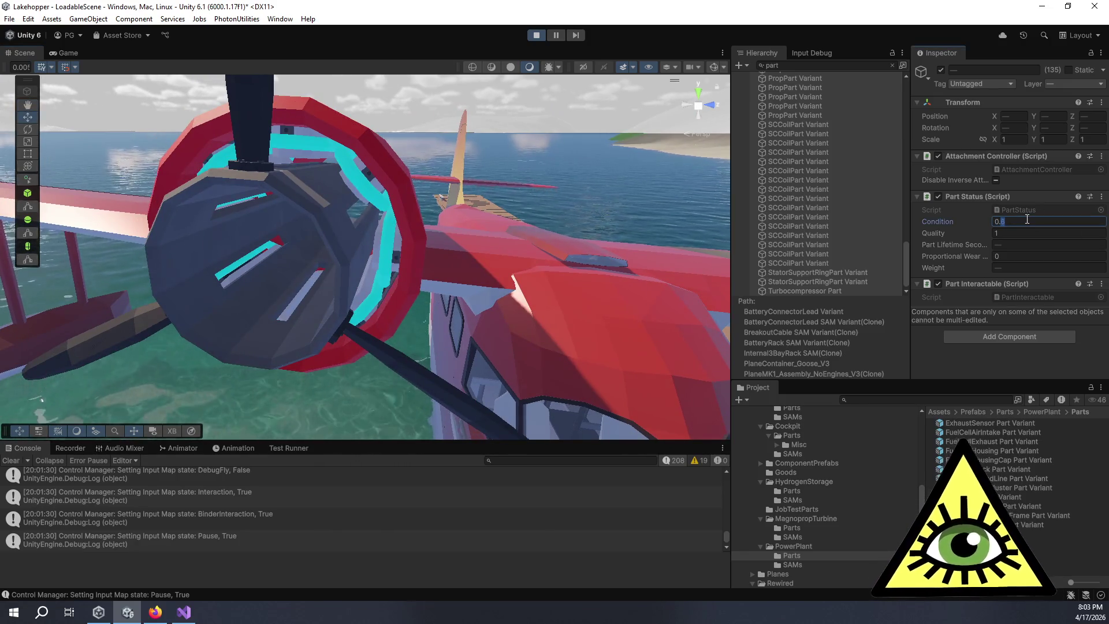
{"action": "mouse_move", "coordinate": [555, 328]}
{"action": "left_mouse_down"}
{"action": "mouse_move", "coordinate": [204, 265]}
{"action": "mouse_move", "coordinate": [435, 323]}
{"action": "mouse_move", "coordinate": [369, 307]}
{"action": "mouse_move", "coordinate": [364, 196]}
{"action": "mouse_move", "coordinate": [397, 278]}
{"action": "mouse_move", "coordinate": [331, 271]}
{"action": "mouse_move", "coordinate": [28, 308]}
{"action": "mouse_move", "coordinate": [178, 296]}
{"action": "mouse_move", "coordinate": [369, 251]}
{"action": "mouse_move", "coordinate": [447, 253]}
{"action": "mouse_move", "coordinate": [447, 268]}
{"action": "left_mouse_up"}
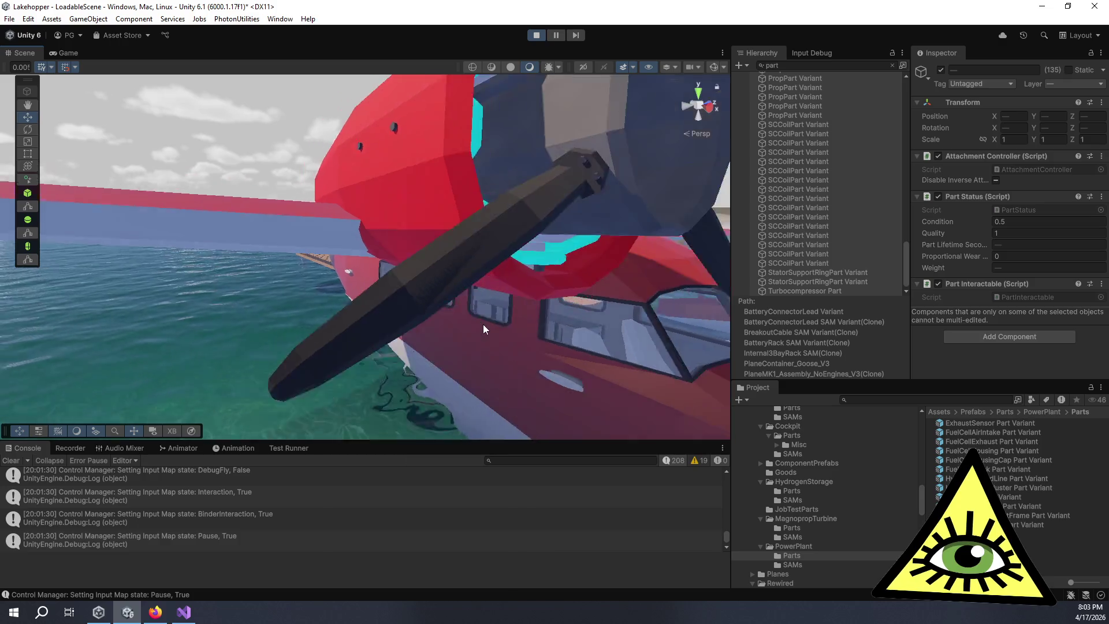
{"action": "left_click", "coordinate": [1026, 222]}
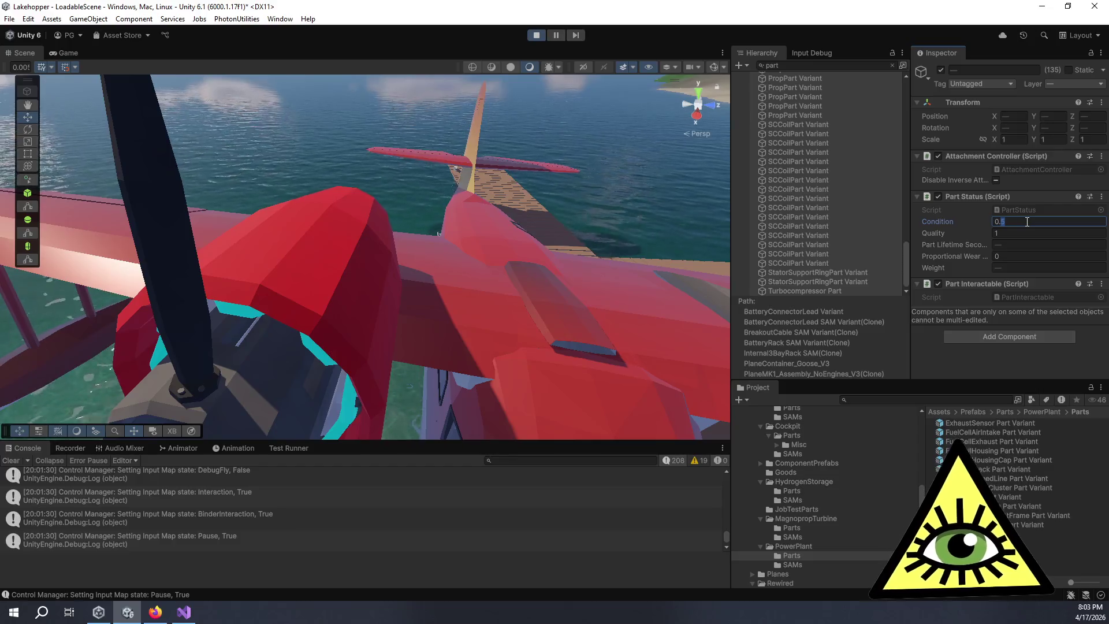
{"action": "type", "text": "0.4"}
{"action": "mouse_move", "coordinate": [300, 262]}
{"action": "left_mouse_down"}
{"action": "mouse_move", "coordinate": [534, 343]}
{"action": "mouse_move", "coordinate": [438, 228]}
{"action": "left_mouse_up"}
{"action": "type", "text": "0.3"}
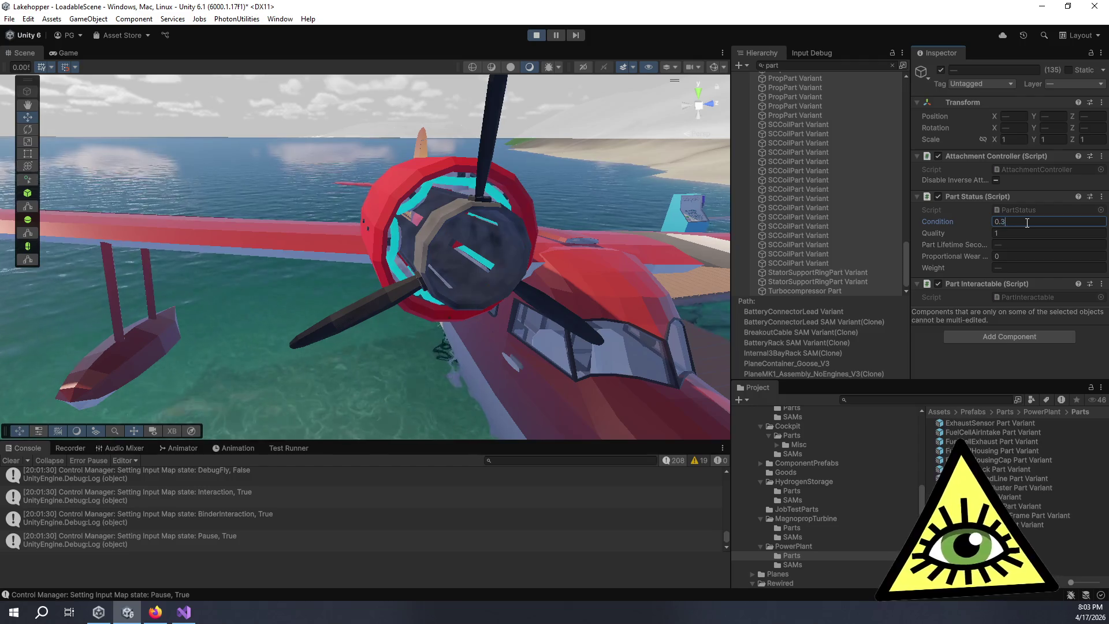
{"action": "mouse_move", "coordinate": [508, 243]}
{"action": "left_mouse_down"}
{"action": "mouse_move", "coordinate": [456, 250]}
{"action": "mouse_move", "coordinate": [403, 326]}
{"action": "mouse_move", "coordinate": [351, 242]}
{"action": "mouse_move", "coordinate": [415, 192]}
{"action": "mouse_move", "coordinate": [384, 194]}
{"action": "mouse_move", "coordinate": [407, 268]}
{"action": "mouse_move", "coordinate": [347, 268]}
{"action": "mouse_move", "coordinate": [317, 205]}
{"action": "mouse_move", "coordinate": [401, 268]}
{"action": "mouse_move", "coordinate": [463, 284]}
{"action": "mouse_move", "coordinate": [425, 230]}
{"action": "mouse_move", "coordinate": [425, 210]}
{"action": "mouse_move", "coordinate": [446, 172]}
{"action": "mouse_move", "coordinate": [473, 155]}
{"action": "mouse_move", "coordinate": [435, 301]}
{"action": "mouse_move", "coordinate": [329, 237]}
{"action": "mouse_move", "coordinate": [243, 231]}
{"action": "mouse_move", "coordinate": [216, 207]}
{"action": "mouse_move", "coordinate": [390, 156]}
{"action": "mouse_move", "coordinate": [494, 329]}
{"action": "mouse_move", "coordinate": [537, 371]}
{"action": "mouse_move", "coordinate": [587, 369]}
{"action": "mouse_move", "coordinate": [635, 330]}
{"action": "left_mouse_up"}
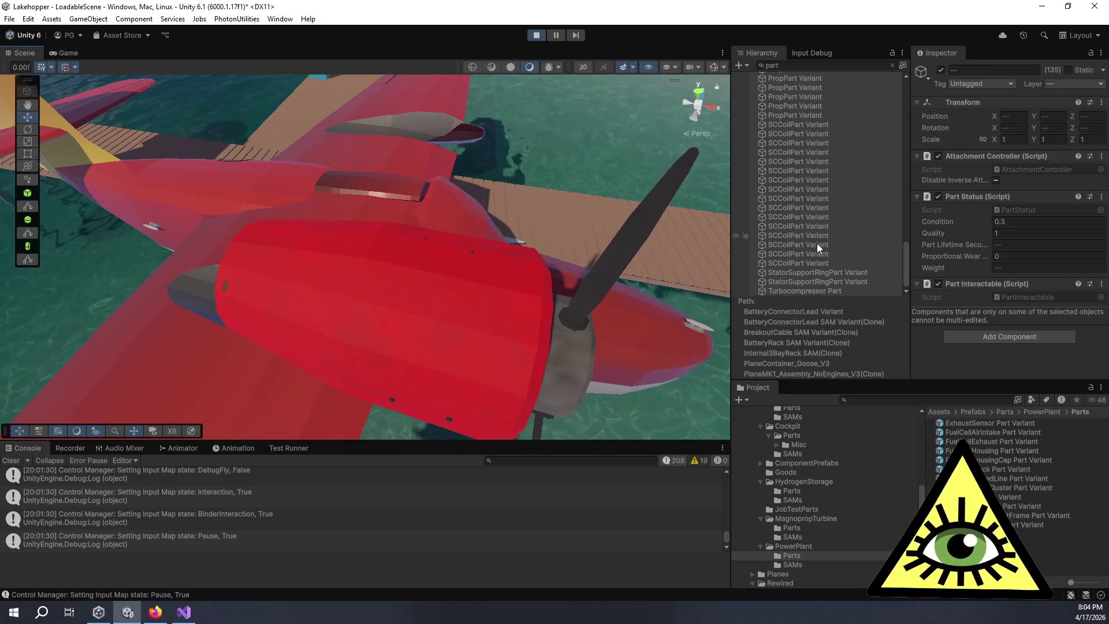
Step: Orbit the Scene view around the nacelle, dock and hydrogen tank valves
{"action": "scroll", "coordinate": [821, 240], "scroll_direction": "up", "scroll_amount": 3}
{"action": "scroll", "coordinate": [821, 240], "scroll_direction": "up", "scroll_amount": 2}
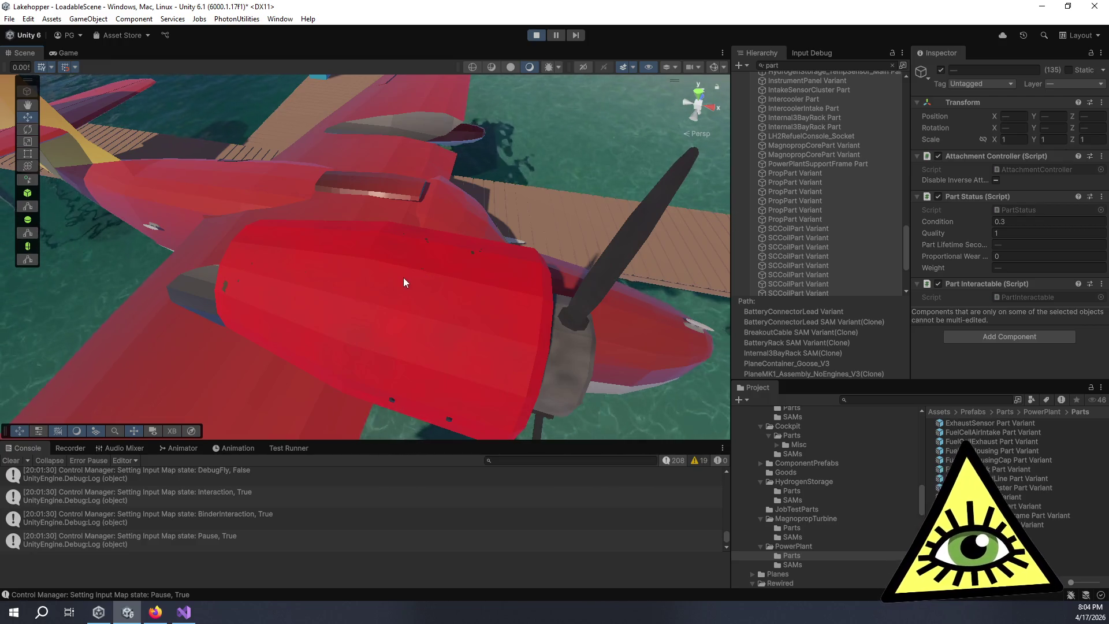
{"action": "mouse_move", "coordinate": [403, 282]}
{"action": "left_mouse_down"}
{"action": "mouse_move", "coordinate": [344, 267]}
{"action": "mouse_move", "coordinate": [460, 326]}
{"action": "mouse_move", "coordinate": [513, 302]}
{"action": "mouse_move", "coordinate": [530, 235]}
{"action": "mouse_move", "coordinate": [515, 218]}
{"action": "mouse_move", "coordinate": [653, 199]}
{"action": "mouse_move", "coordinate": [509, 302]}
{"action": "mouse_move", "coordinate": [404, 277]}
{"action": "mouse_move", "coordinate": [314, 230]}
{"action": "left_mouse_up"}
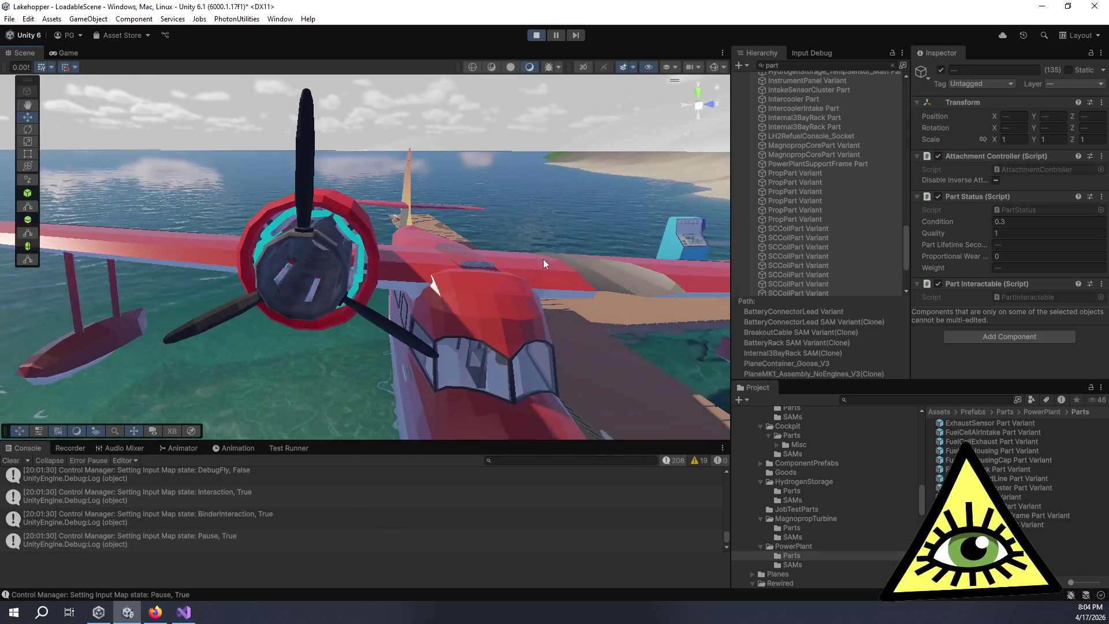
{"action": "mouse_move", "coordinate": [543, 264]}
{"action": "left_mouse_down"}
{"action": "mouse_move", "coordinate": [328, 247]}
{"action": "mouse_move", "coordinate": [501, 245]}
{"action": "mouse_move", "coordinate": [481, 98]}
{"action": "left_mouse_up"}
{"action": "mouse_move", "coordinate": [437, 135]}
{"action": "left_mouse_down"}
{"action": "mouse_move", "coordinate": [480, 298]}
{"action": "mouse_move", "coordinate": [296, 252]}
{"action": "mouse_move", "coordinate": [463, 280]}
{"action": "mouse_move", "coordinate": [391, 301]}
{"action": "mouse_move", "coordinate": [491, 259]}
{"action": "mouse_move", "coordinate": [366, 238]}
{"action": "left_mouse_up"}
{"action": "mouse_move", "coordinate": [453, 205]}
{"action": "left_mouse_down"}
{"action": "mouse_move", "coordinate": [416, 250]}
{"action": "mouse_move", "coordinate": [419, 242]}
{"action": "mouse_move", "coordinate": [315, 283]}
{"action": "mouse_move", "coordinate": [215, 251]}
{"action": "mouse_move", "coordinate": [383, 287]}
{"action": "mouse_move", "coordinate": [299, 271]}
{"action": "mouse_move", "coordinate": [284, 255]}
{"action": "left_mouse_up"}
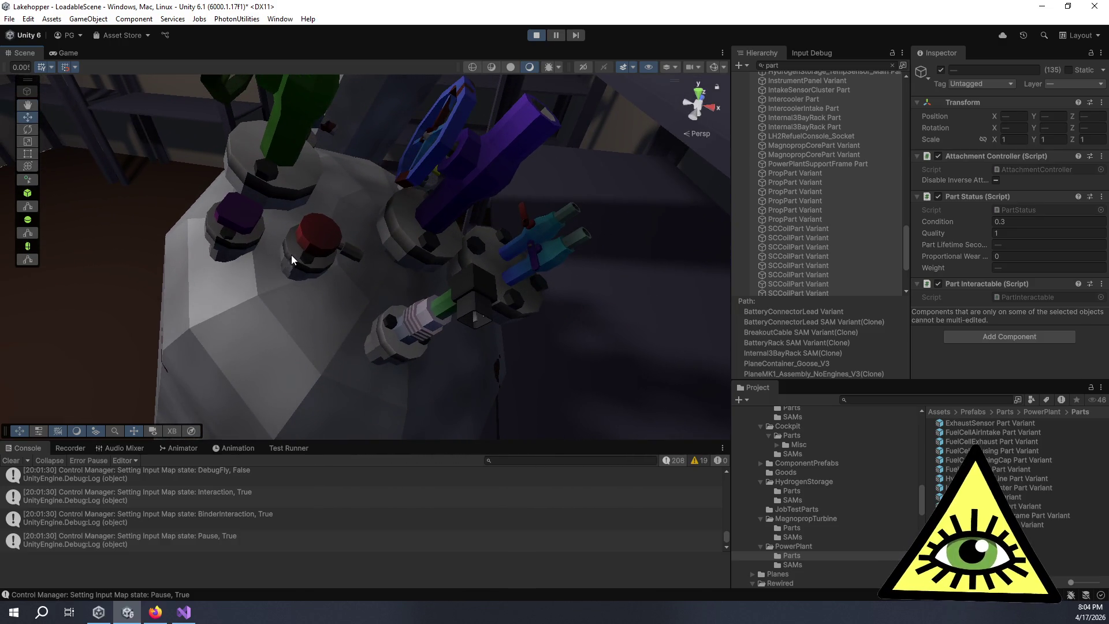
Step: Close in on the coil ring, set Condition to 0.1, and view it in the Game view
{"action": "mouse_move", "coordinate": [349, 248]}
{"action": "left_mouse_down"}
{"action": "mouse_move", "coordinate": [321, 243]}
{"action": "mouse_move", "coordinate": [341, 242]}
{"action": "mouse_move", "coordinate": [356, 219]}
{"action": "mouse_move", "coordinate": [387, 261]}
{"action": "mouse_move", "coordinate": [205, 298]}
{"action": "mouse_move", "coordinate": [345, 260]}
{"action": "mouse_move", "coordinate": [533, 264]}
{"action": "mouse_move", "coordinate": [532, 240]}
{"action": "mouse_move", "coordinate": [386, 157]}
{"action": "left_mouse_up"}
{"action": "mouse_move", "coordinate": [463, 227]}
{"action": "left_mouse_down"}
{"action": "mouse_move", "coordinate": [384, 252]}
{"action": "mouse_move", "coordinate": [386, 290]}
{"action": "mouse_move", "coordinate": [478, 317]}
{"action": "mouse_move", "coordinate": [607, 319]}
{"action": "left_mouse_up"}
{"action": "left_click_drag", "start_coordinate": [562, 288], "coordinate": [208, 242]}
{"action": "mouse_move", "coordinate": [666, 218]}
{"action": "left_mouse_down"}
{"action": "mouse_move", "coordinate": [668, 250]}
{"action": "mouse_move", "coordinate": [519, 278]}
{"action": "mouse_move", "coordinate": [508, 248]}
{"action": "mouse_move", "coordinate": [470, 267]}
{"action": "mouse_move", "coordinate": [441, 303]}
{"action": "mouse_move", "coordinate": [575, 327]}
{"action": "mouse_move", "coordinate": [447, 309]}
{"action": "left_mouse_up"}
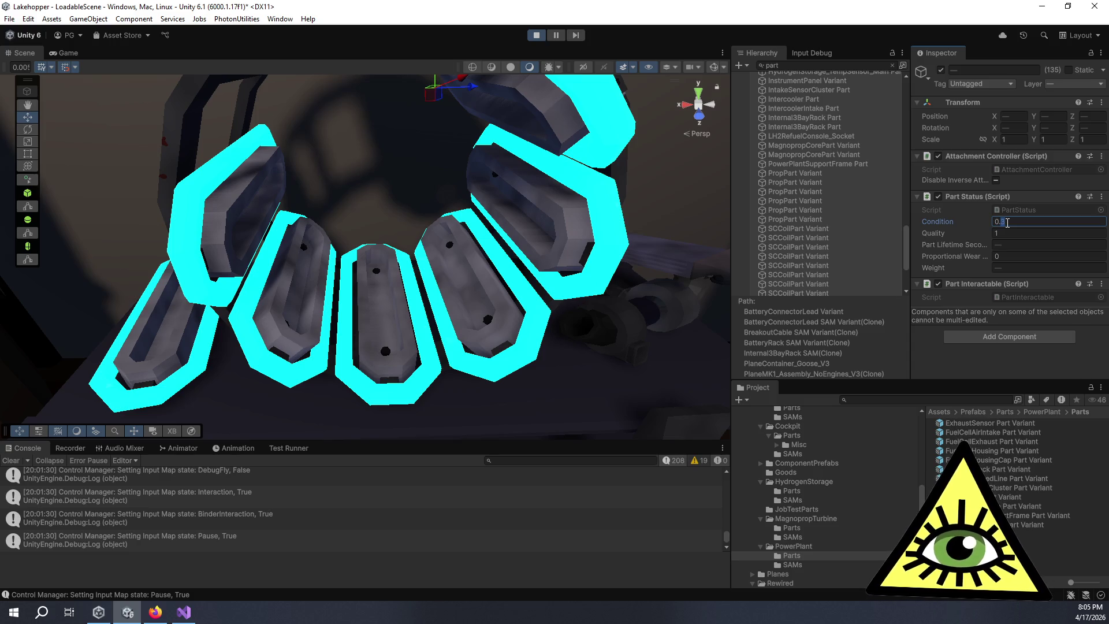
{"action": "type", "text": "1"}
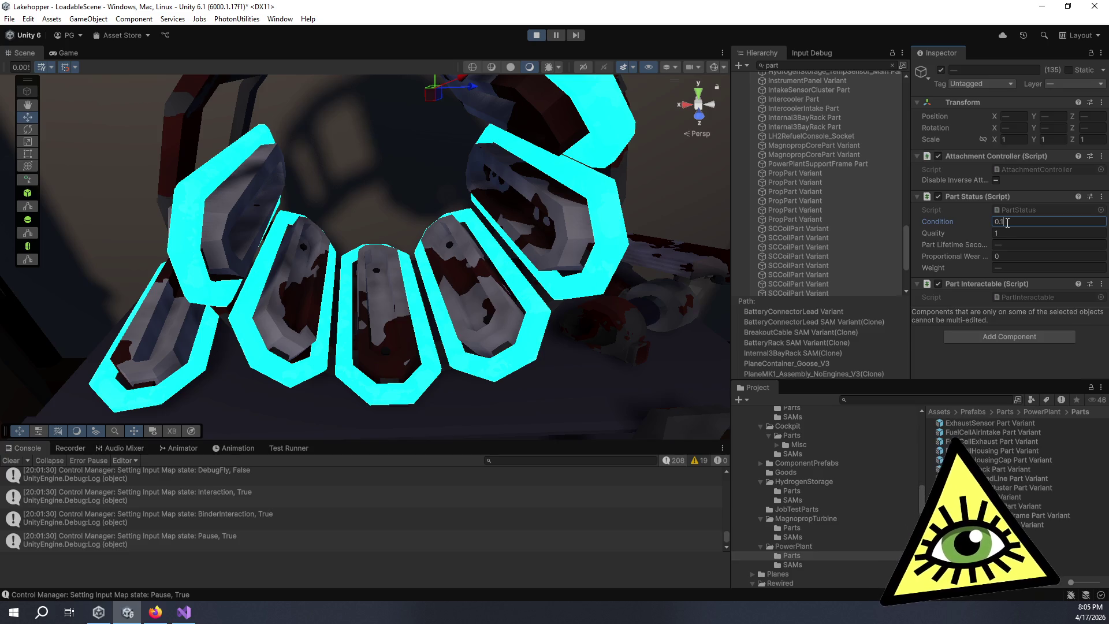
{"action": "left_click", "coordinate": [64, 51]}
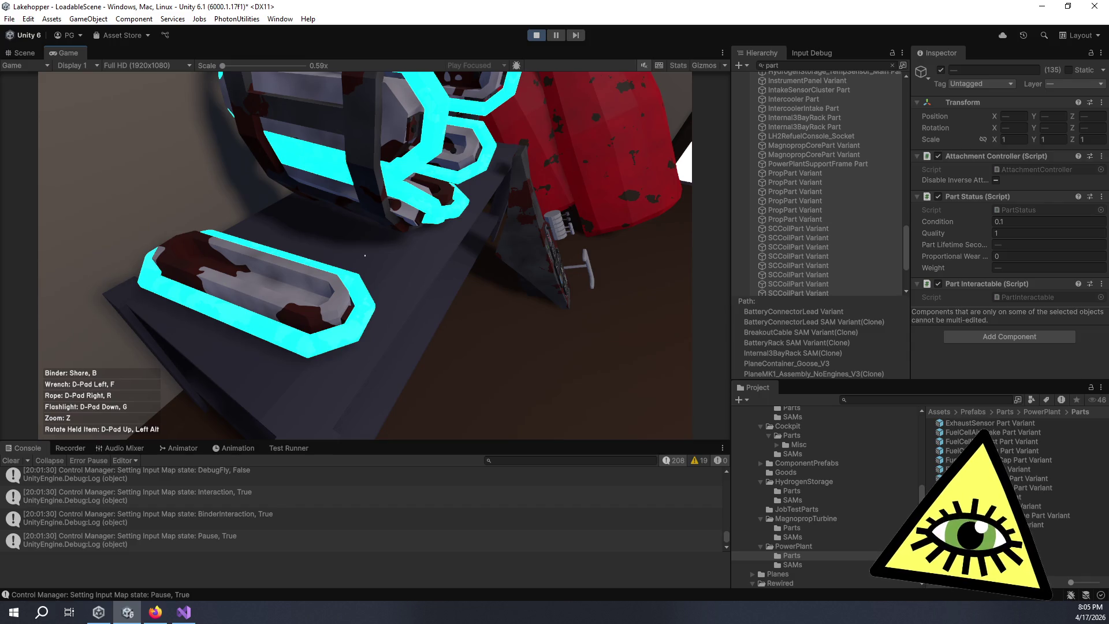
Step: Walk around the hangar inspecting the coil ring, fuel cylinders and worn instrument panel
{"action": "key", "text": "s"}
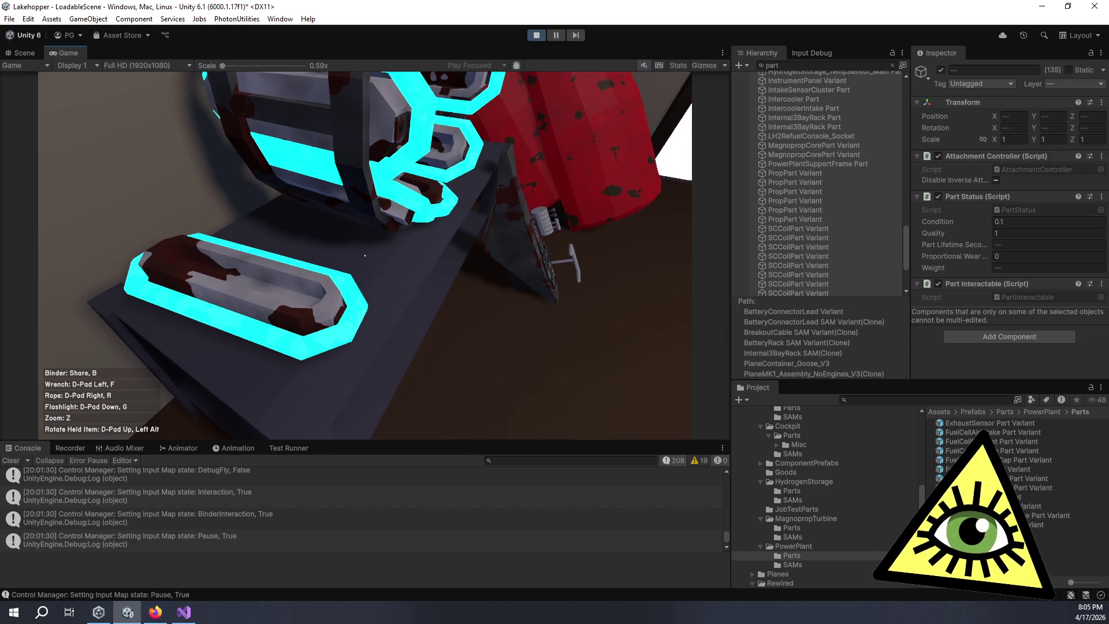
{"action": "key", "text": "w"}
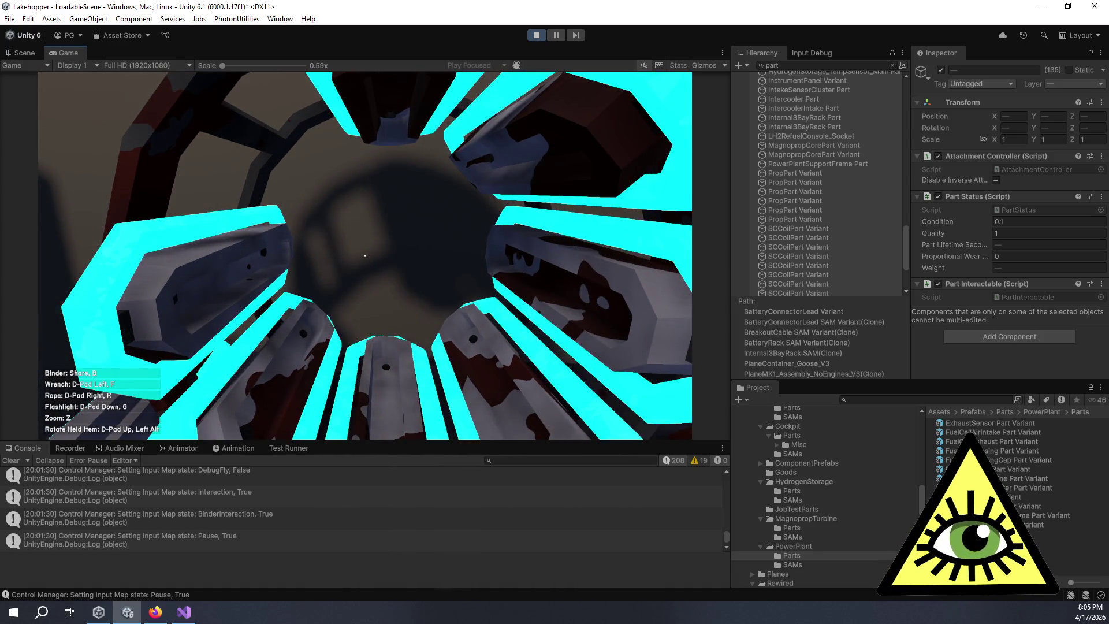
{"action": "key", "text": "s"}
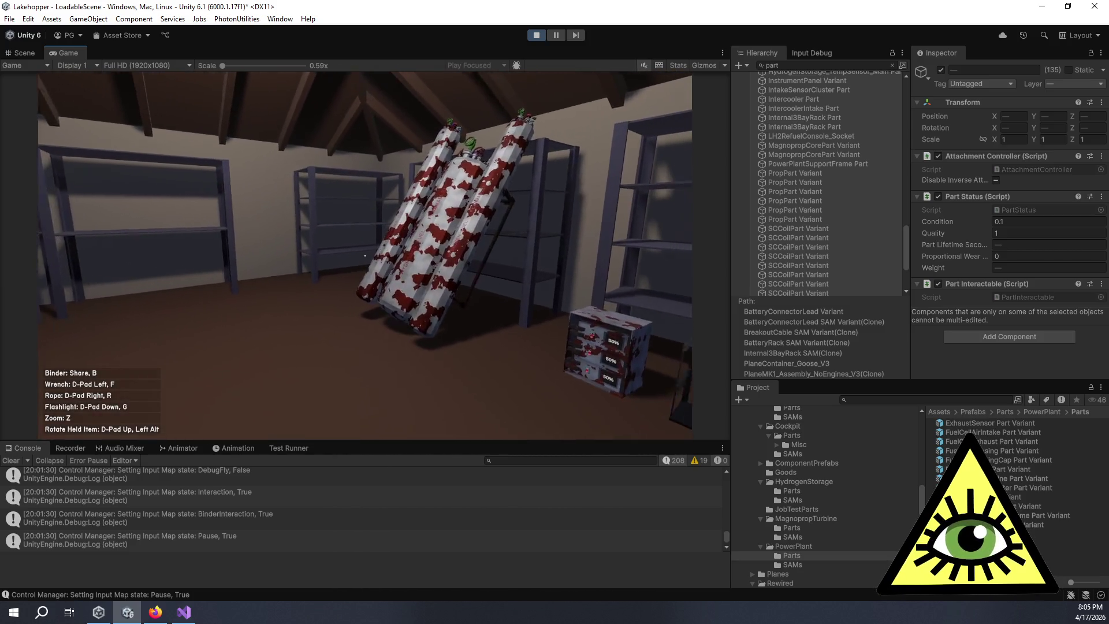
{"action": "key", "text": "w"}
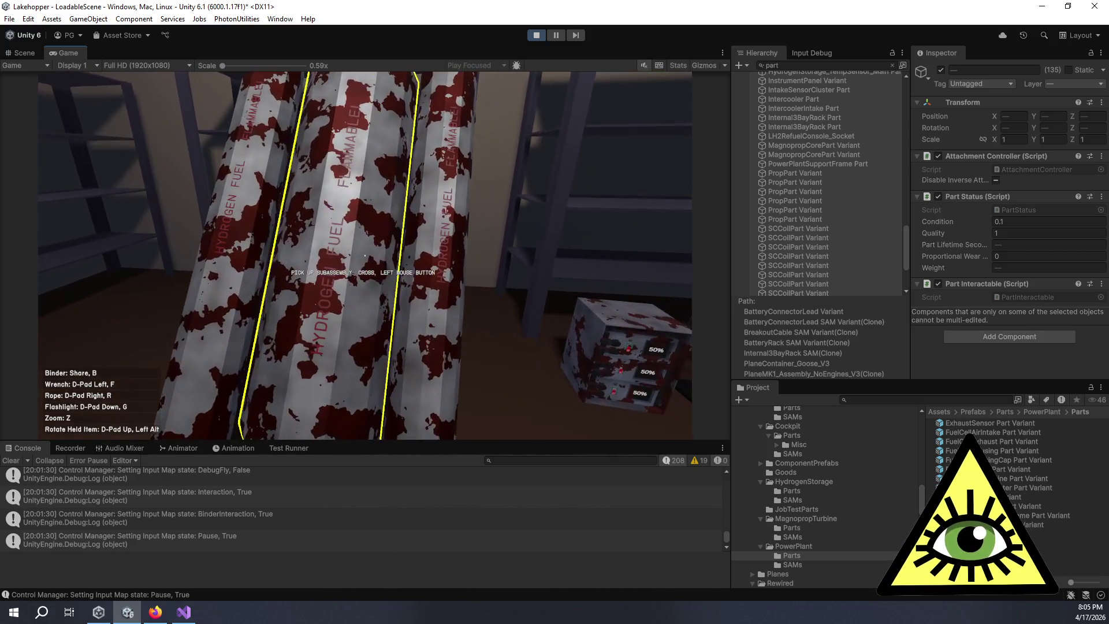
{"action": "key", "text": "d"}
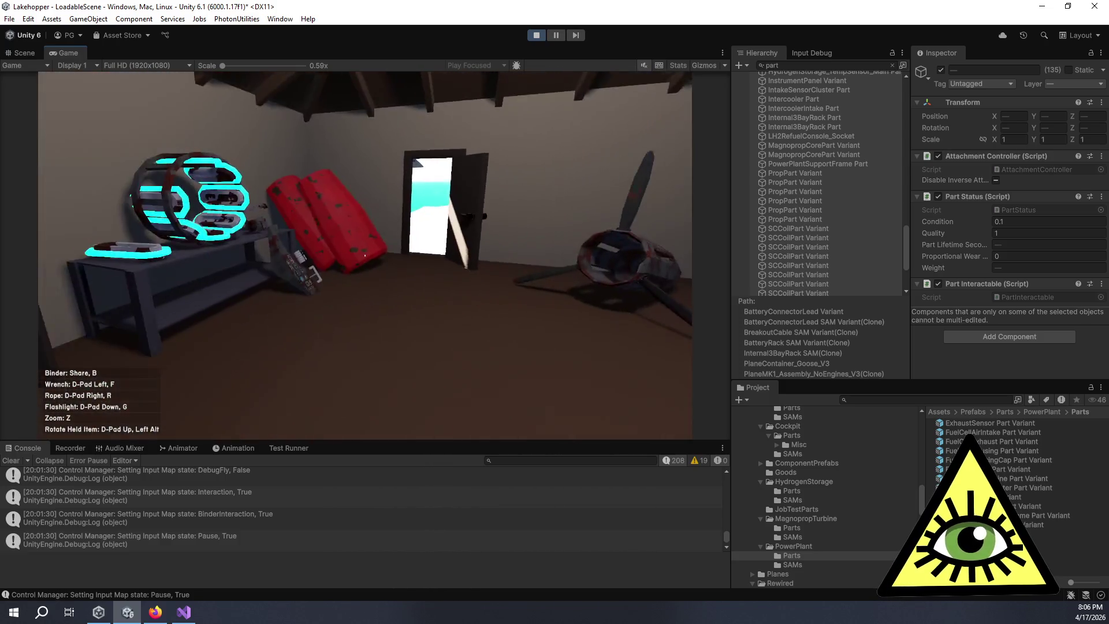
{"action": "key", "text": "w"}
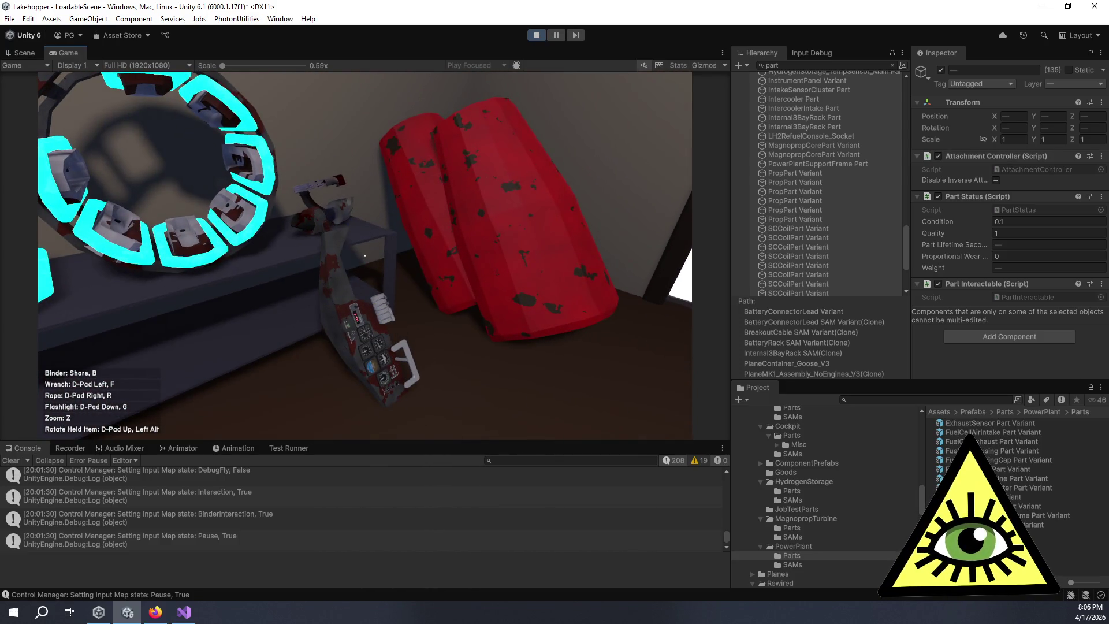
{"action": "key", "text": "w"}
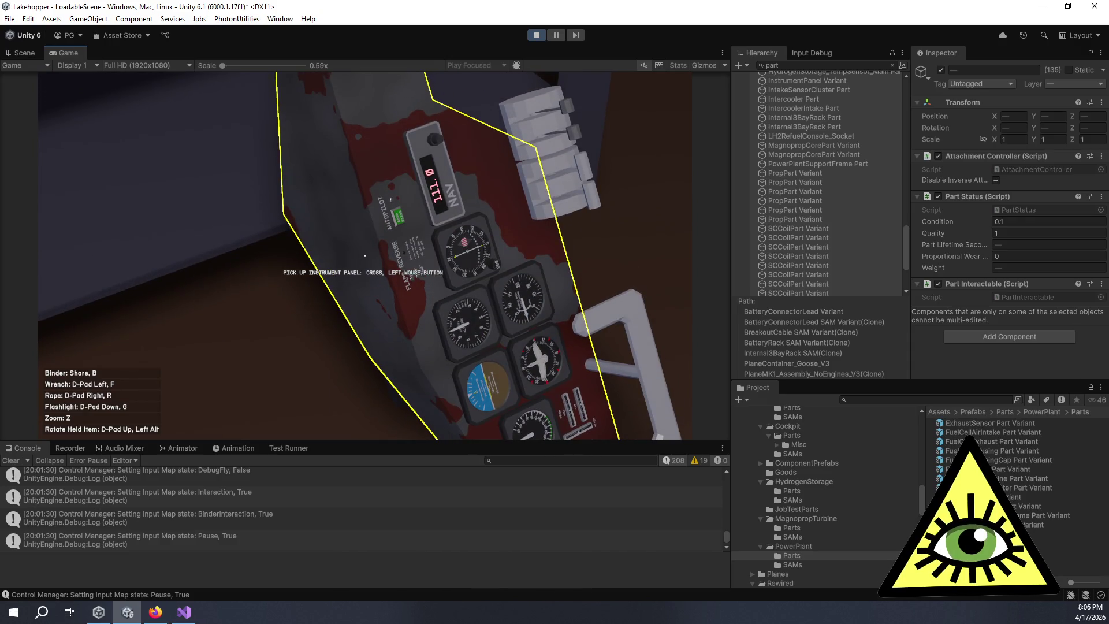
Step: Check the pipe subassembly, then pick up the cyan coil ring
{"action": "key", "text": "w"}
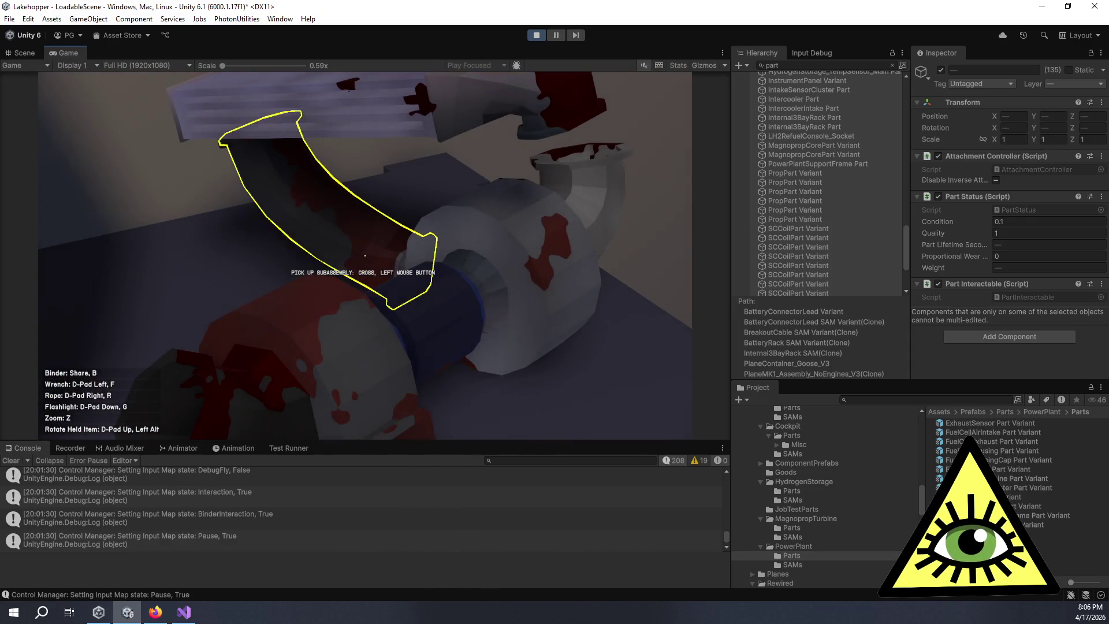
{"action": "key", "text": "s"}
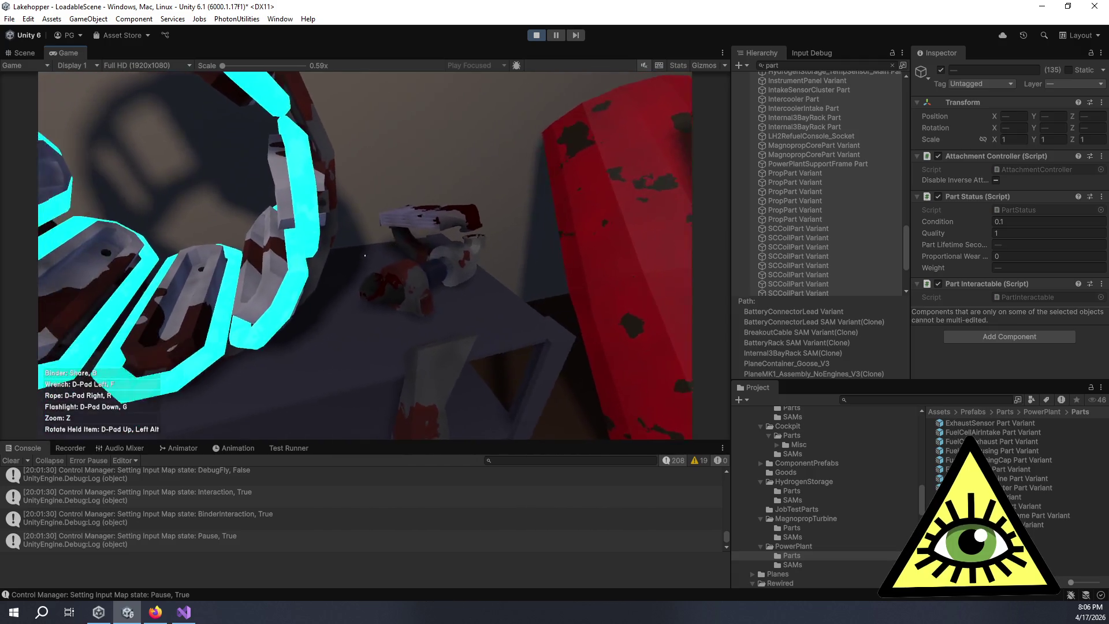
{"action": "key", "text": "a"}
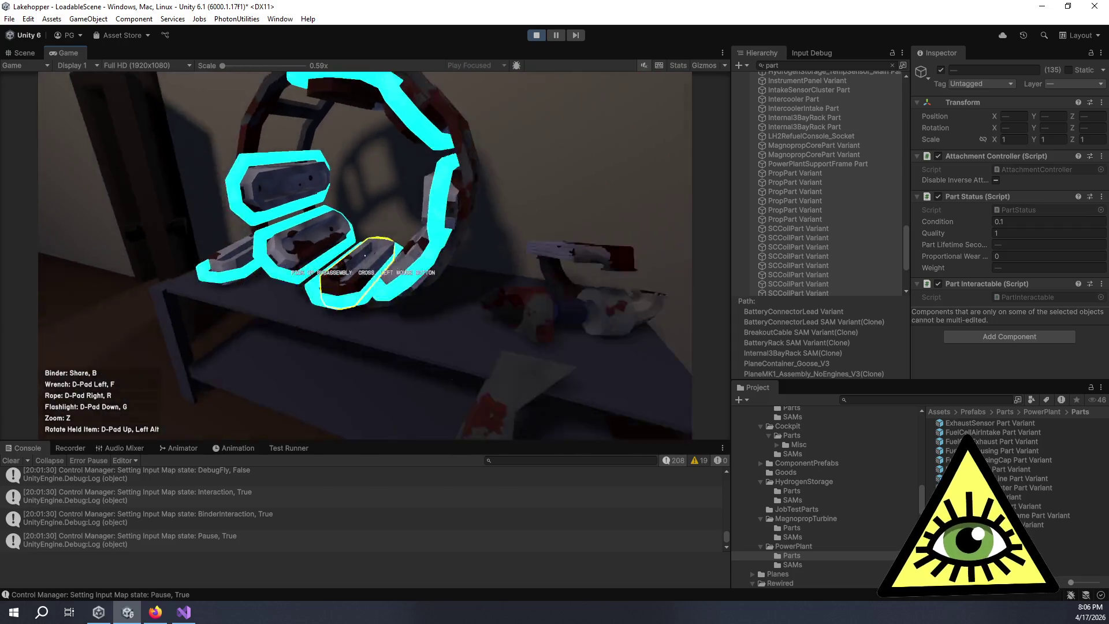
{"action": "key", "text": "s"}
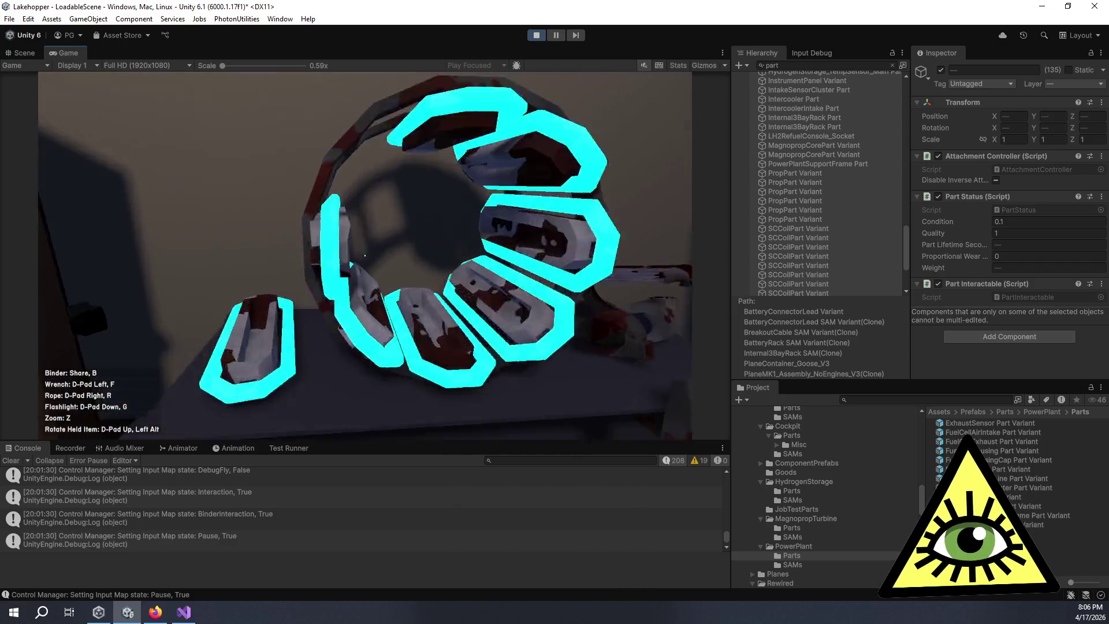
{"action": "left_click", "coordinate": [365, 256]}
Step: Carry the Stator Support Ring onto the beach, drop it, and inspect its rusted coil segments
{"action": "key", "text": "w"}
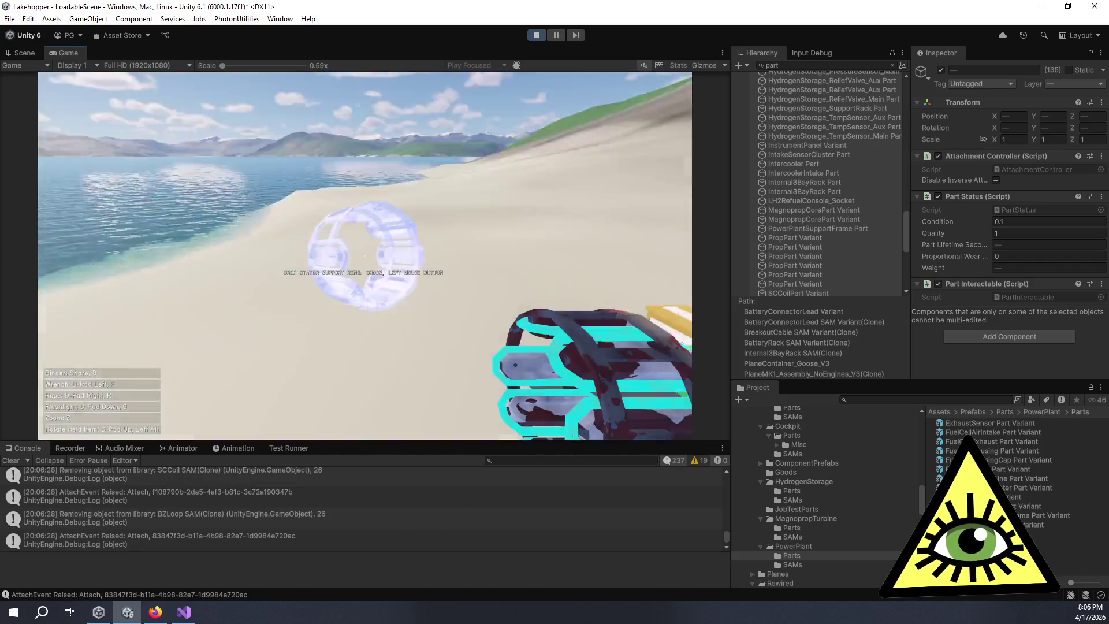
{"action": "left_click", "coordinate": [364, 255]}
{"action": "key", "text": "w"}
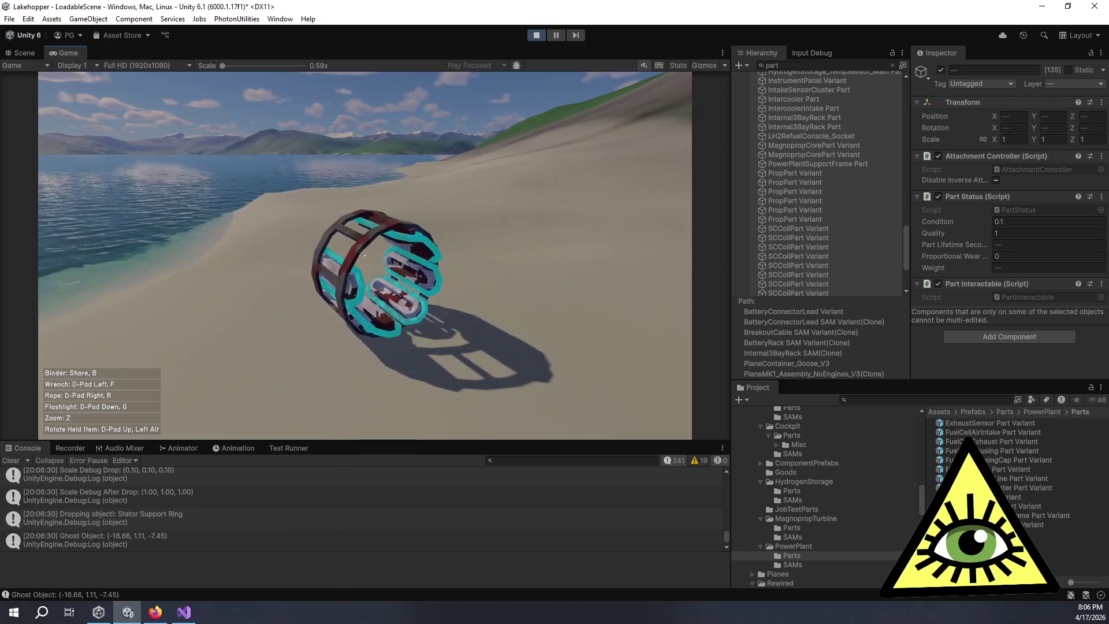
{"action": "left_click", "coordinate": [365, 255]}
{"action": "key", "text": "w"}
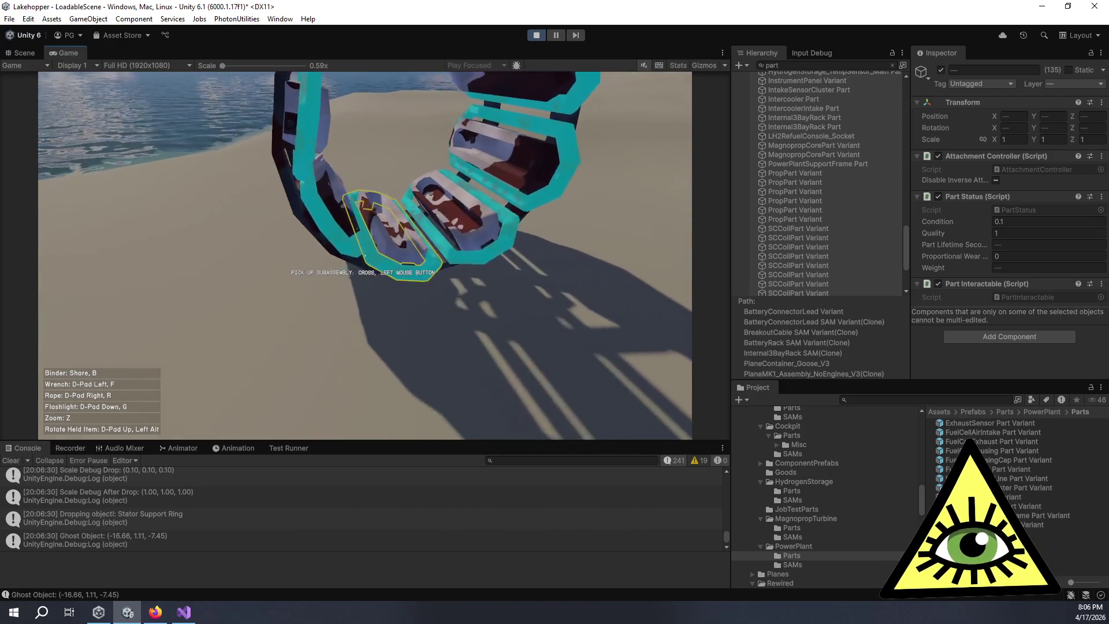
{"action": "key", "text": "s"}
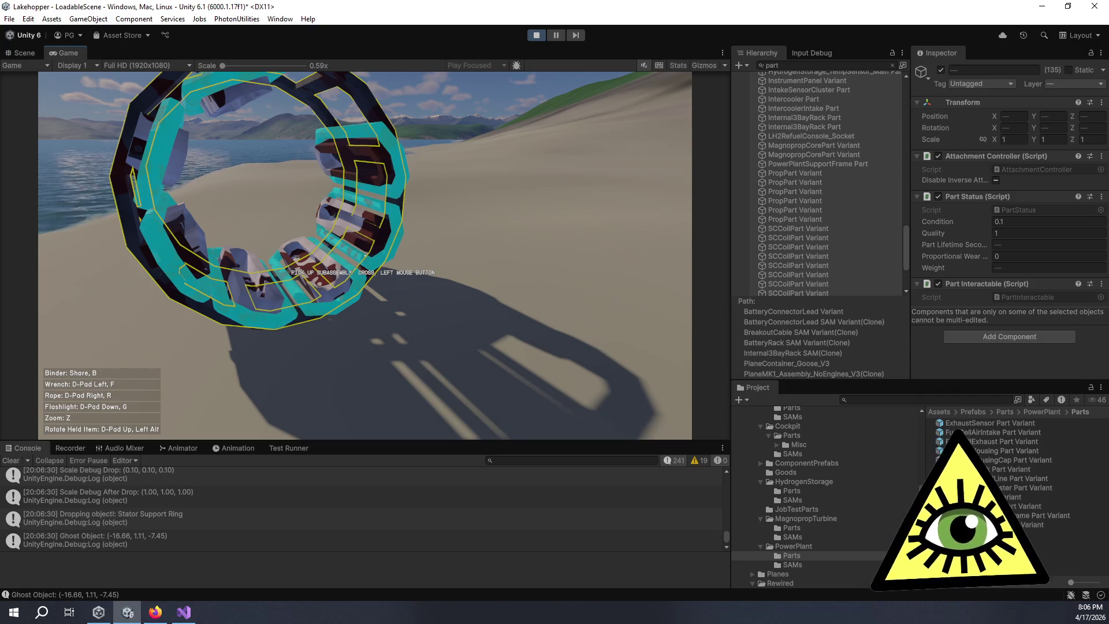
Step: Pick the ring subassembly up again and turn toward the dock
{"action": "left_click", "coordinate": [364, 255]}
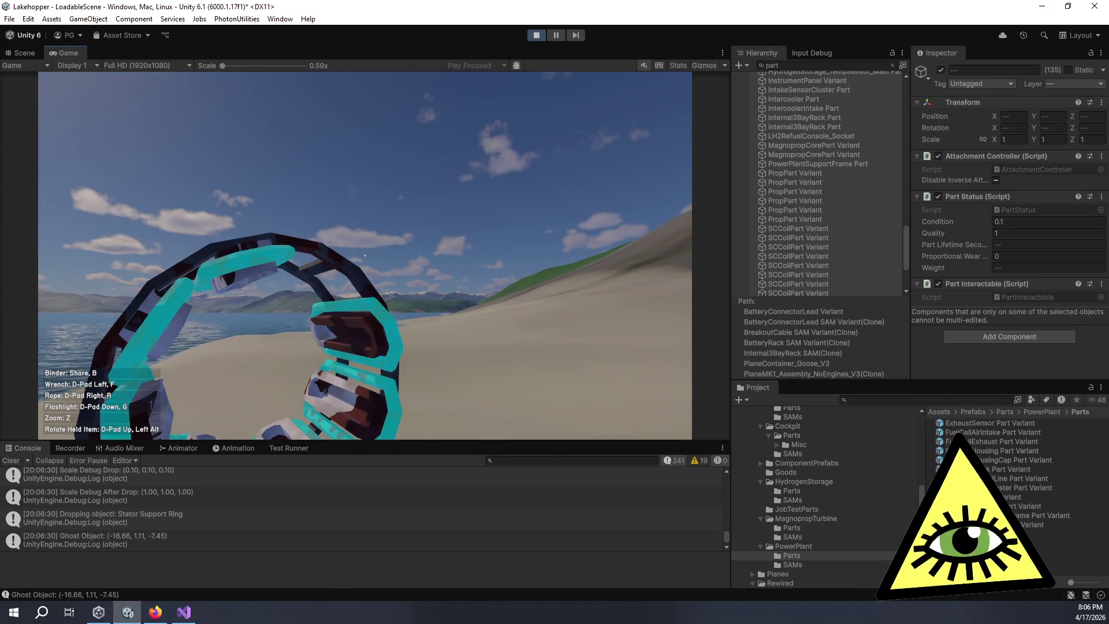
{"action": "key", "text": "w"}
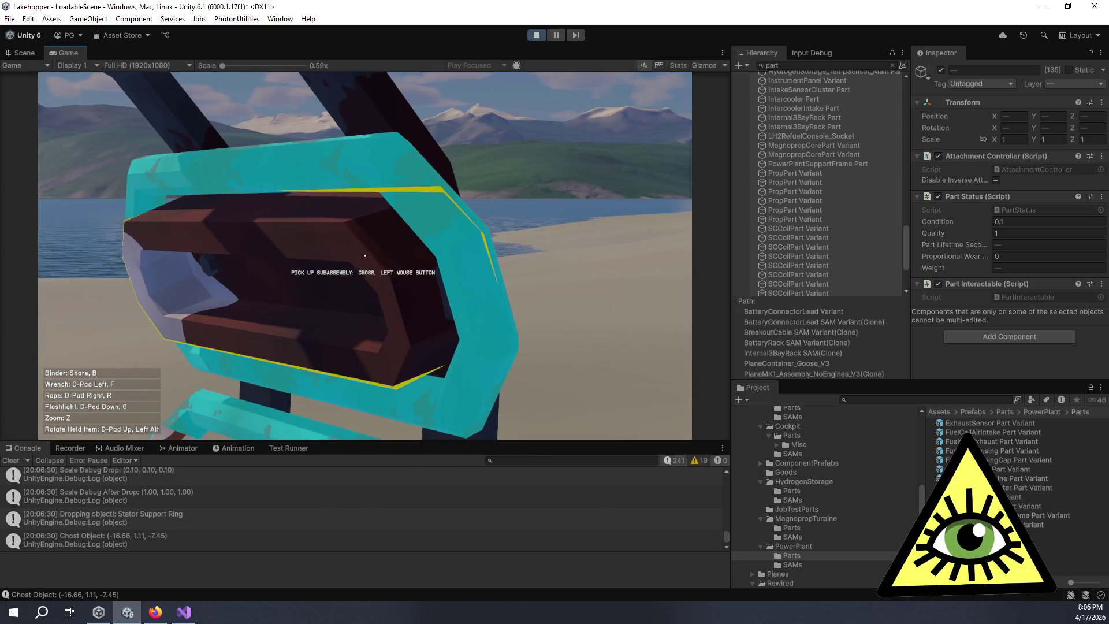
{"action": "left_click", "coordinate": [364, 255]}
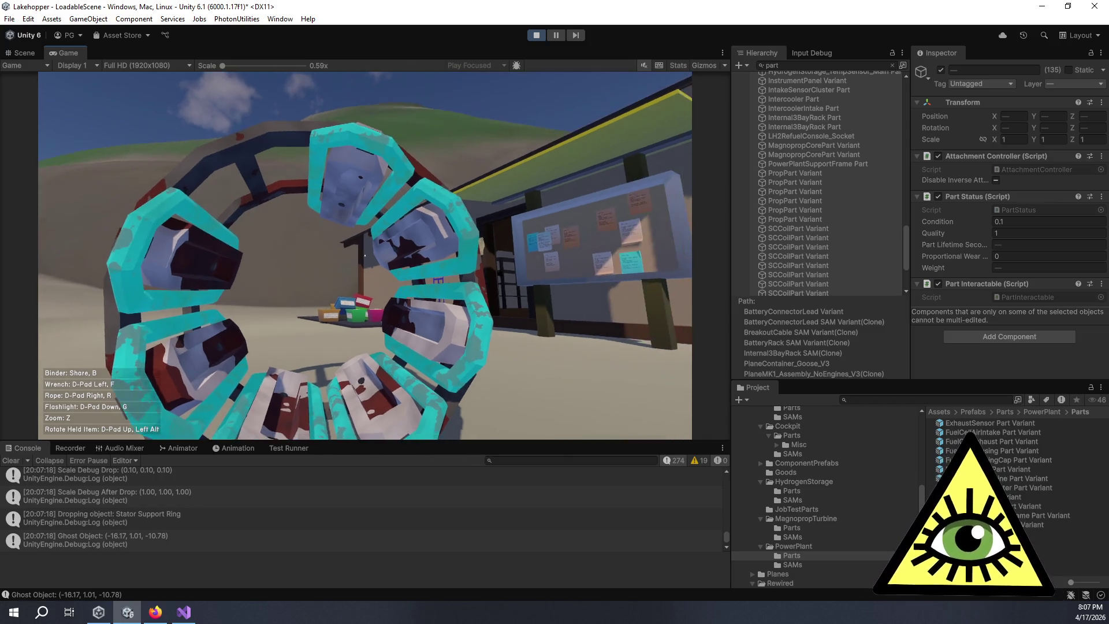
{"action": "left_click", "coordinate": [365, 254]}
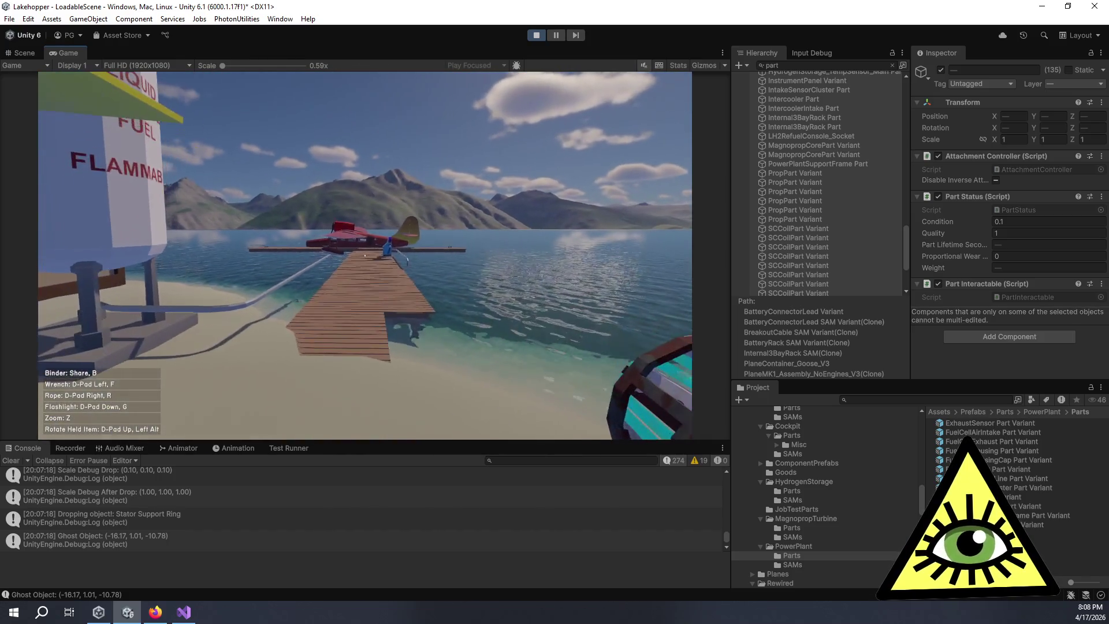
Step: Set Condition to 0, then pick up the teal ring in the Game view to inspect its wear
{"action": "left_click", "coordinate": [1021, 225]}
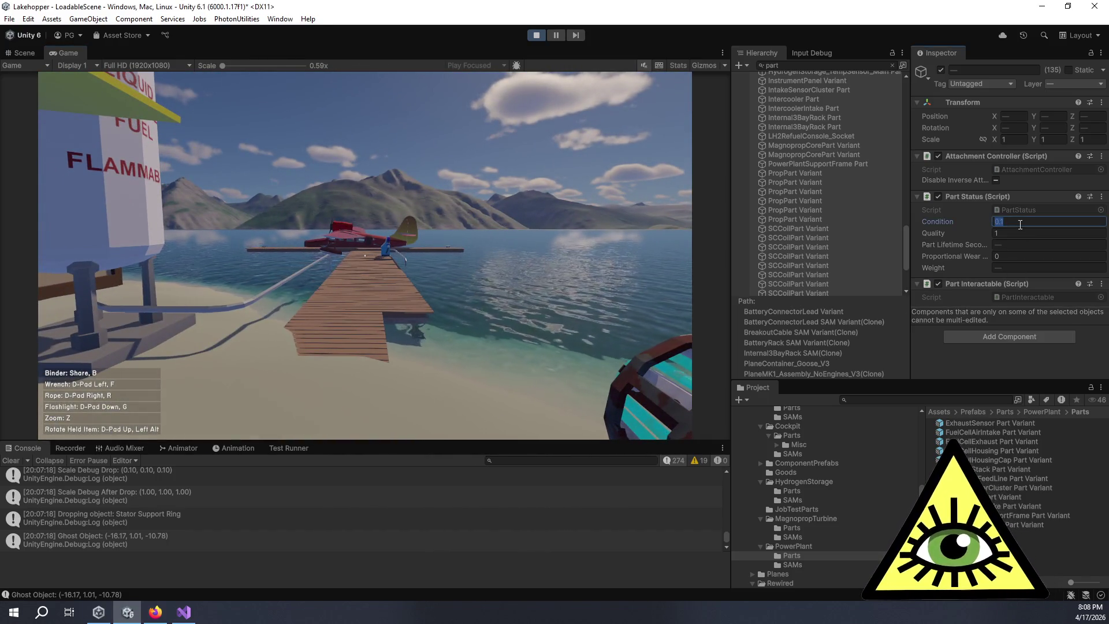
{"action": "type", "text": "0"}
{"action": "left_click", "coordinate": [514, 225]}
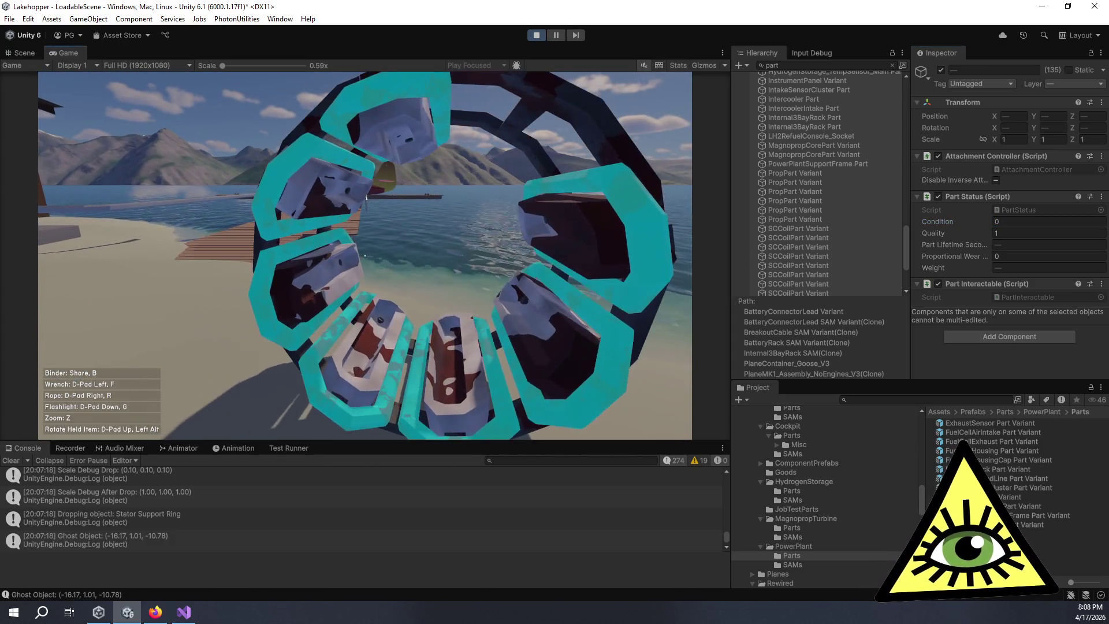
{"action": "key", "text": "w"}
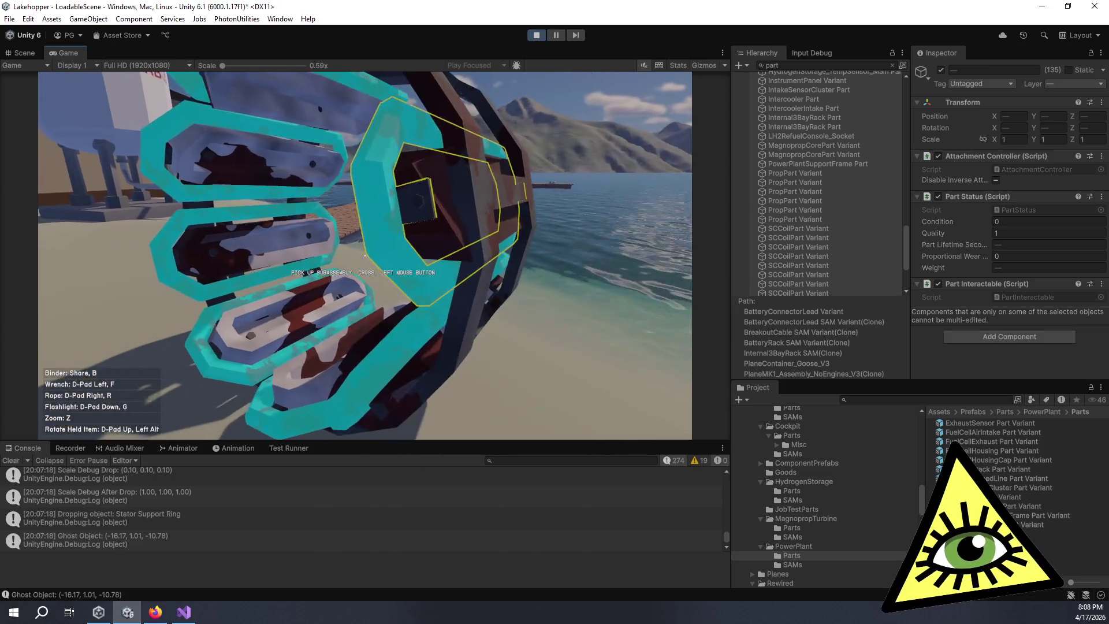
{"action": "left_click", "coordinate": [364, 254]}
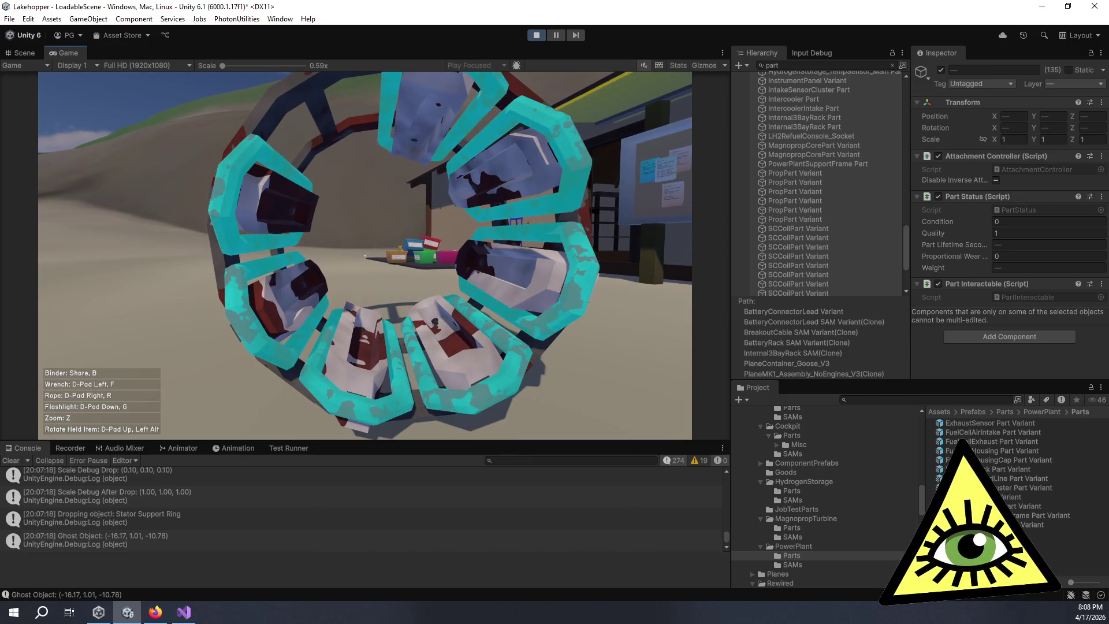
{"action": "key", "text": "w"}
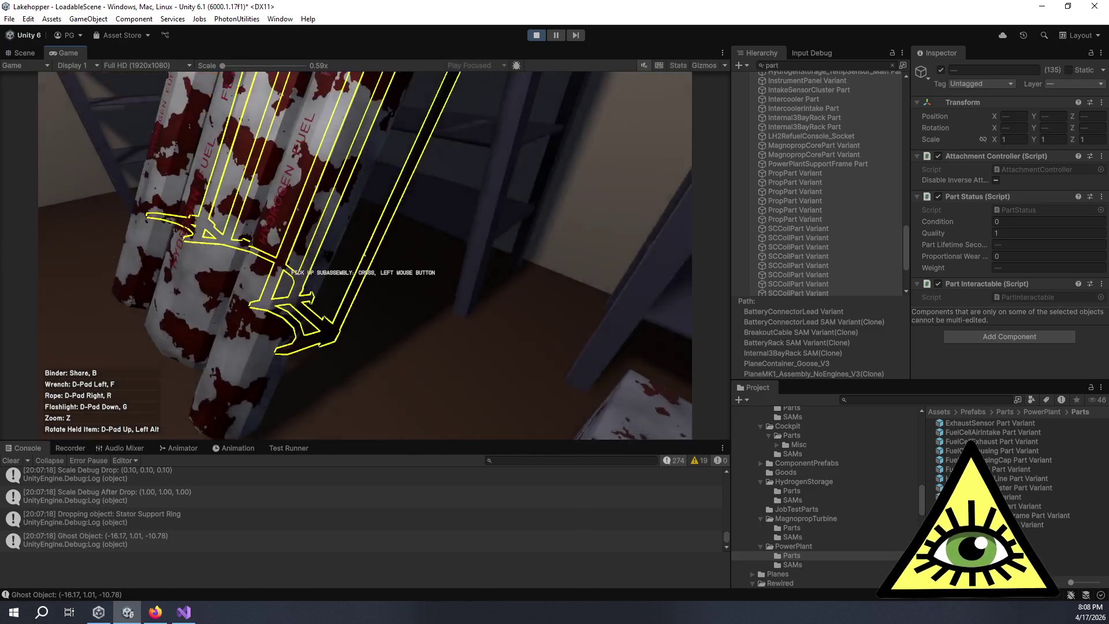
{"action": "left_click", "coordinate": [365, 255]}
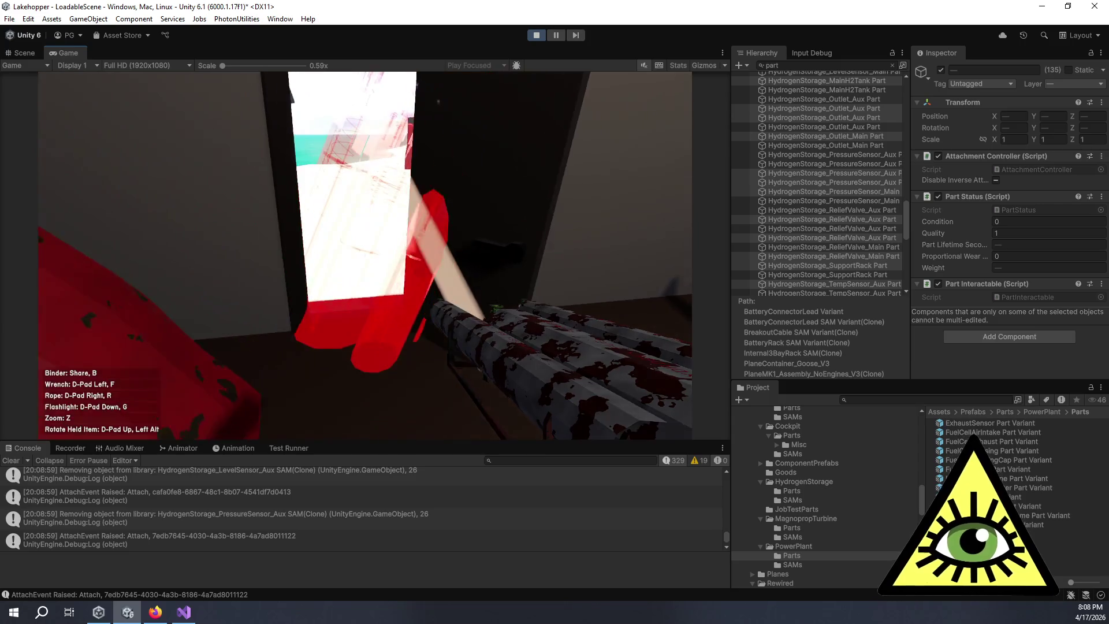
{"action": "key", "text": "w"}
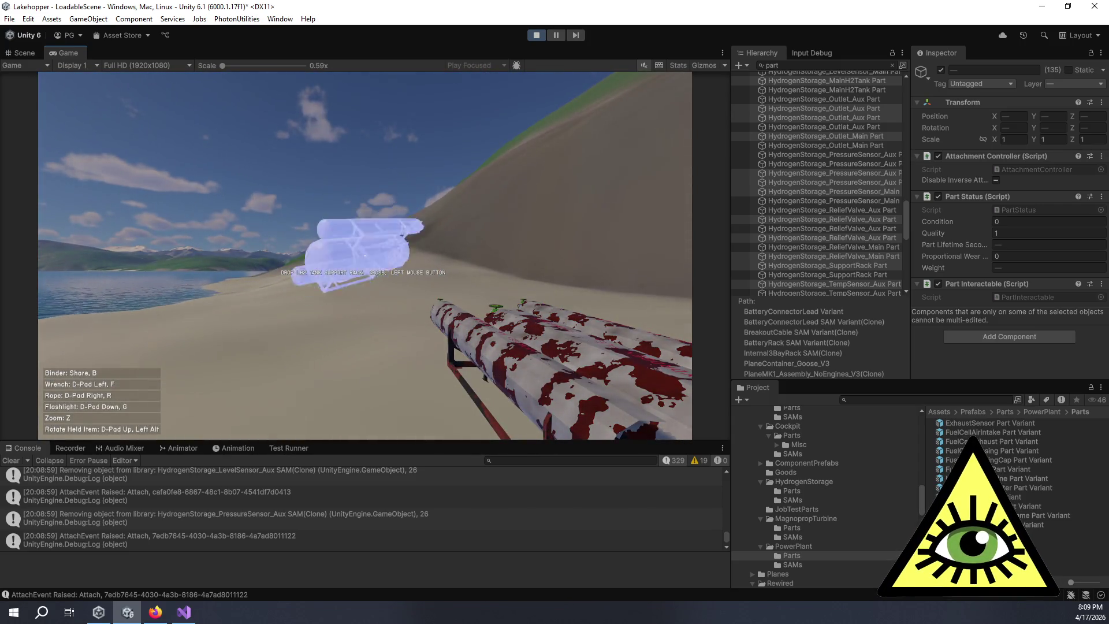
{"action": "left_click", "coordinate": [365, 254]}
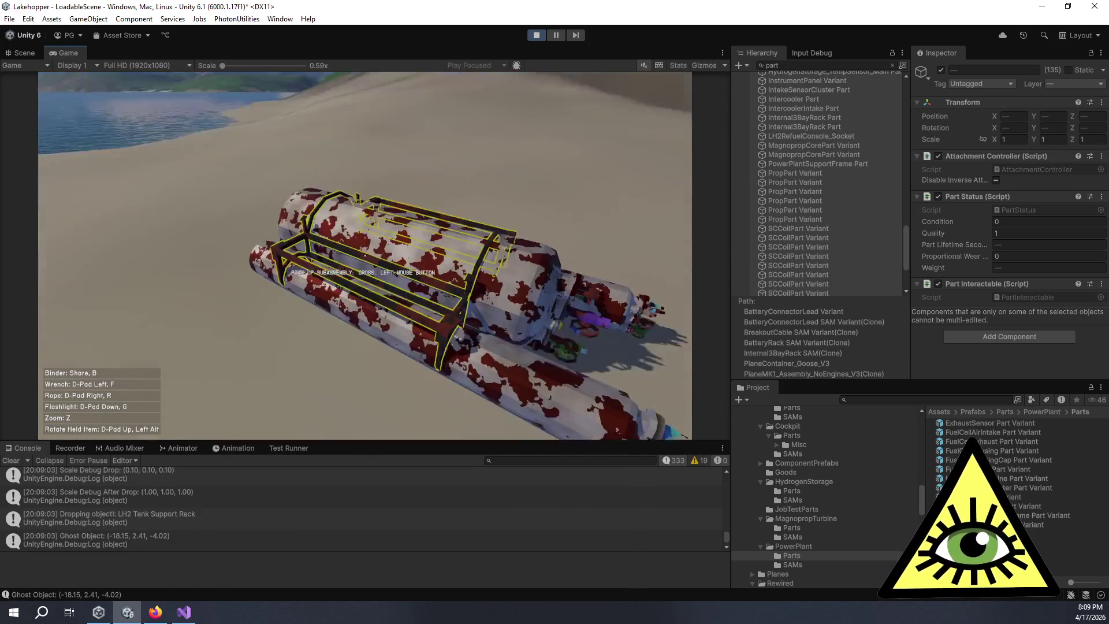
{"action": "key", "text": "w"}
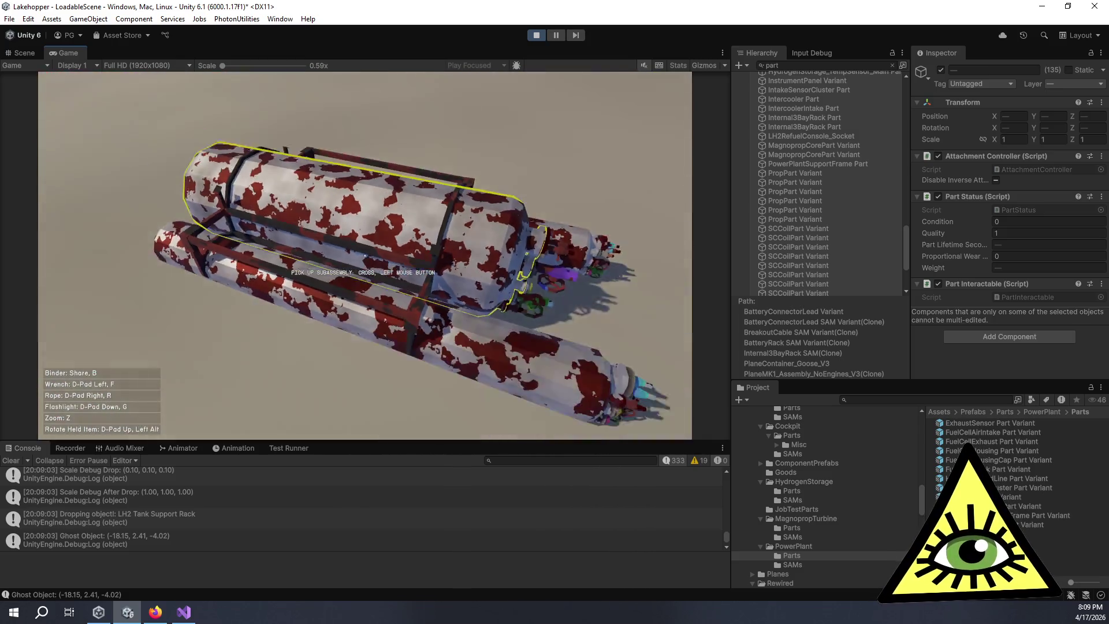
{"action": "key", "text": "w"}
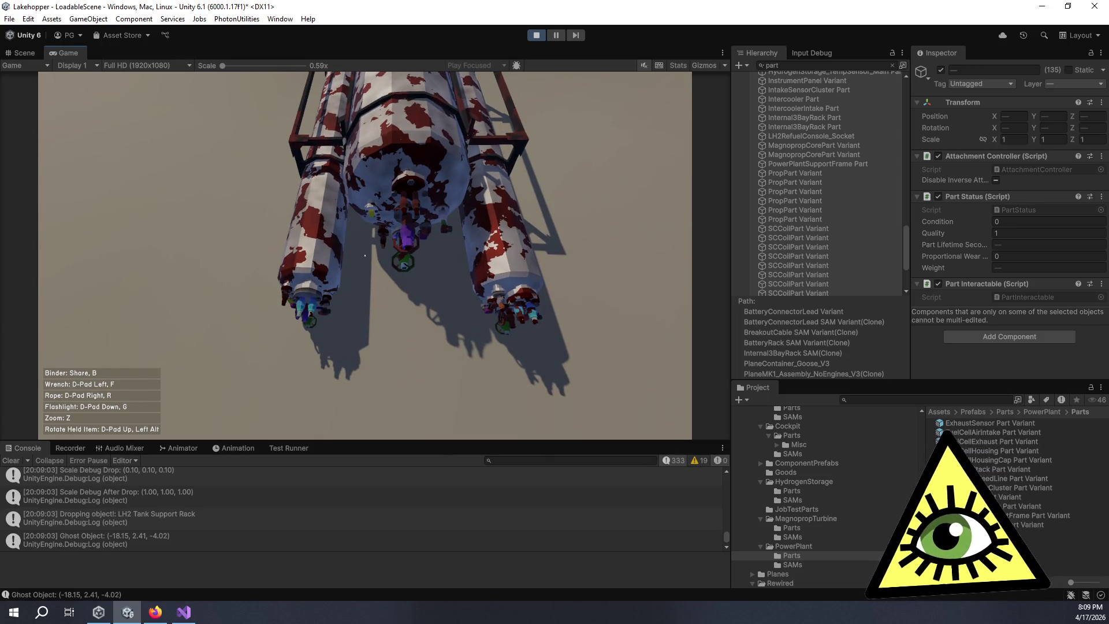
{"action": "key", "text": "w"}
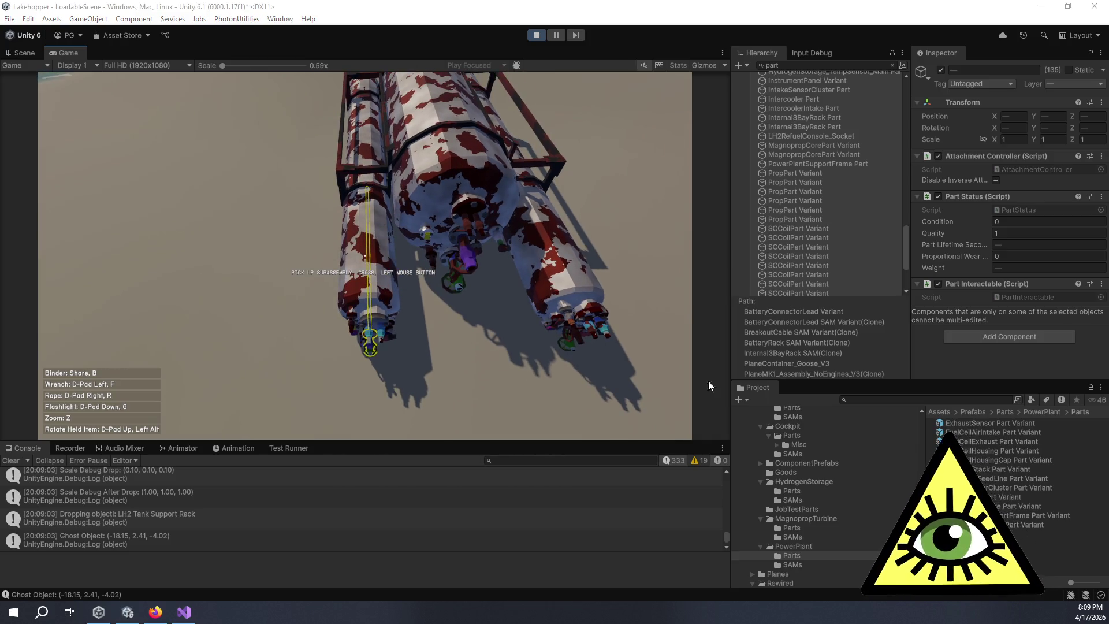
{"action": "key", "text": "w"}
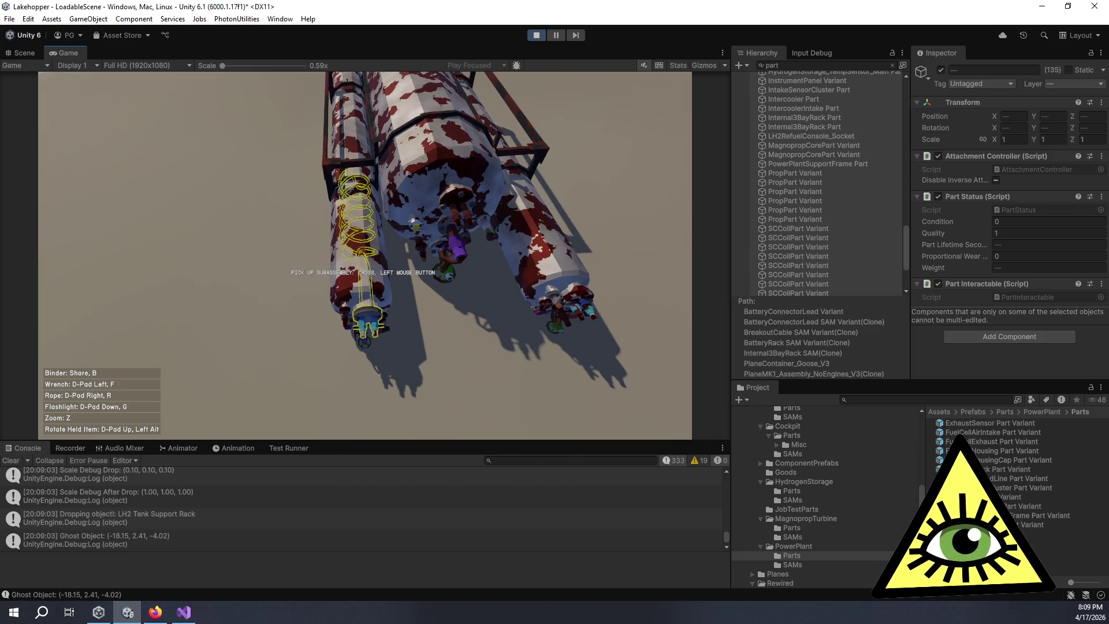
{"action": "key", "text": "z"}
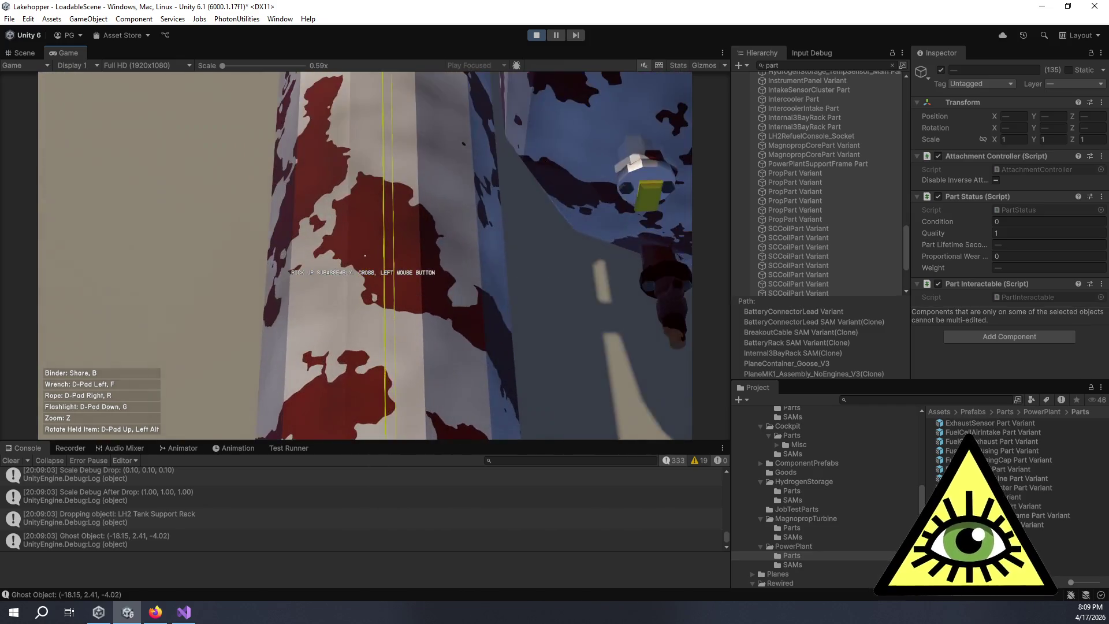
{"action": "key", "text": "d"}
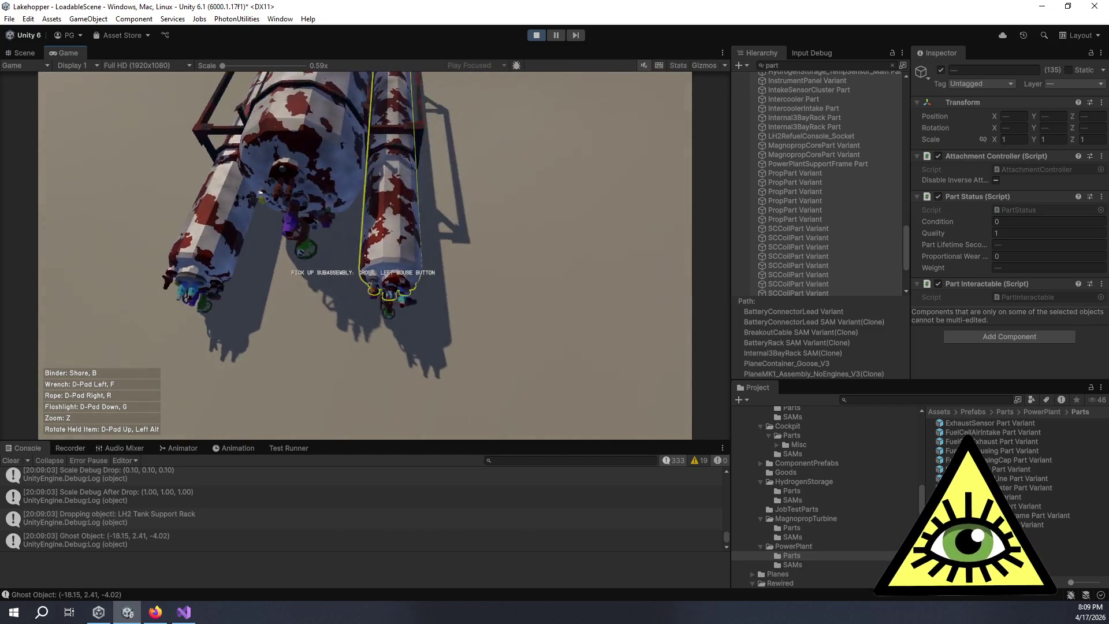
{"action": "key", "text": "a"}
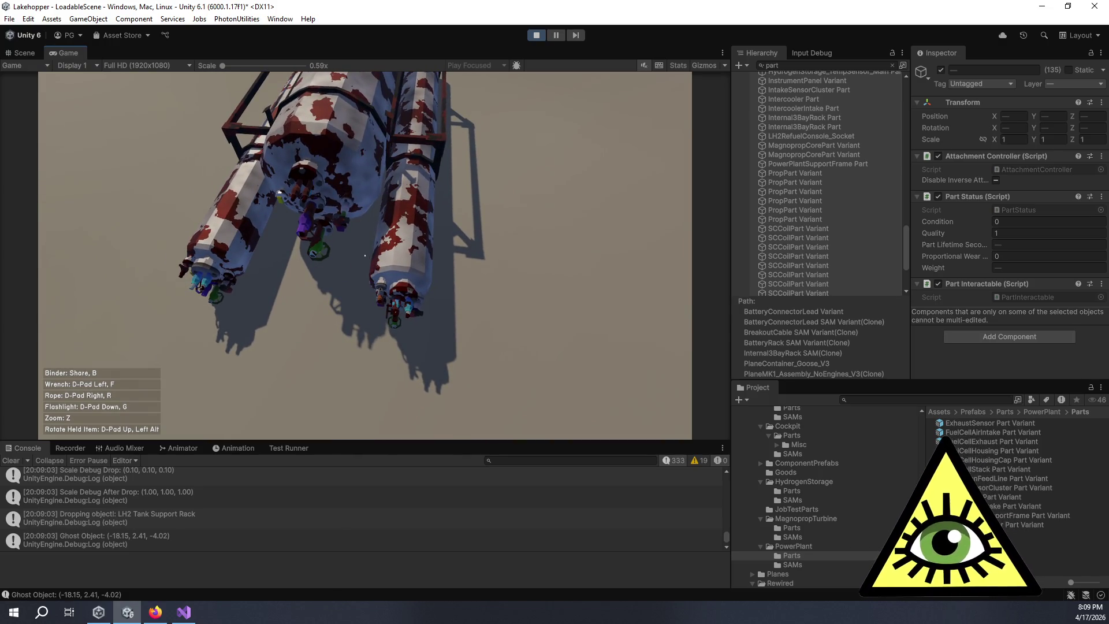
{"action": "key", "text": "a"}
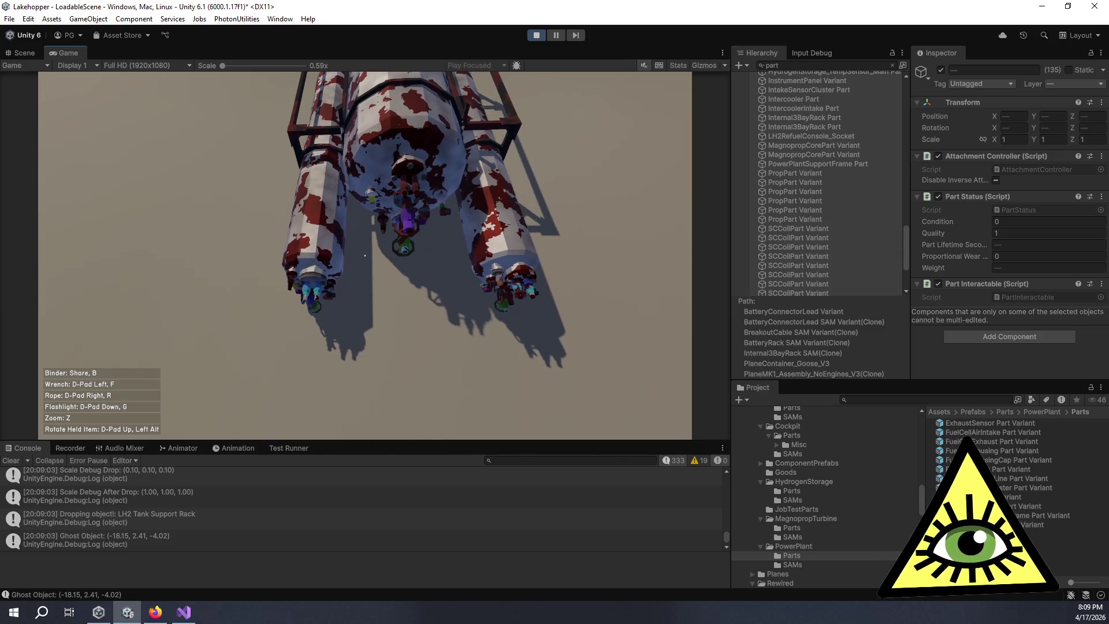
{"action": "key", "text": "d"}
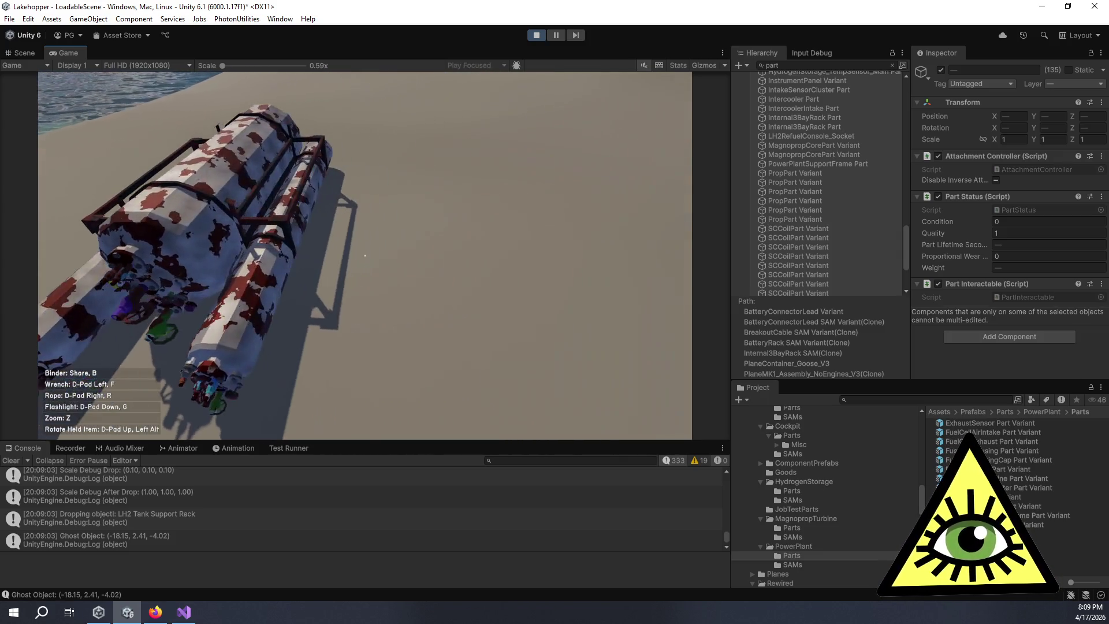
{"action": "key", "text": "d"}
Step: Walk from the red-tank room out to the ring-shaped part and inspect its worn panels
{"action": "key", "text": "w"}
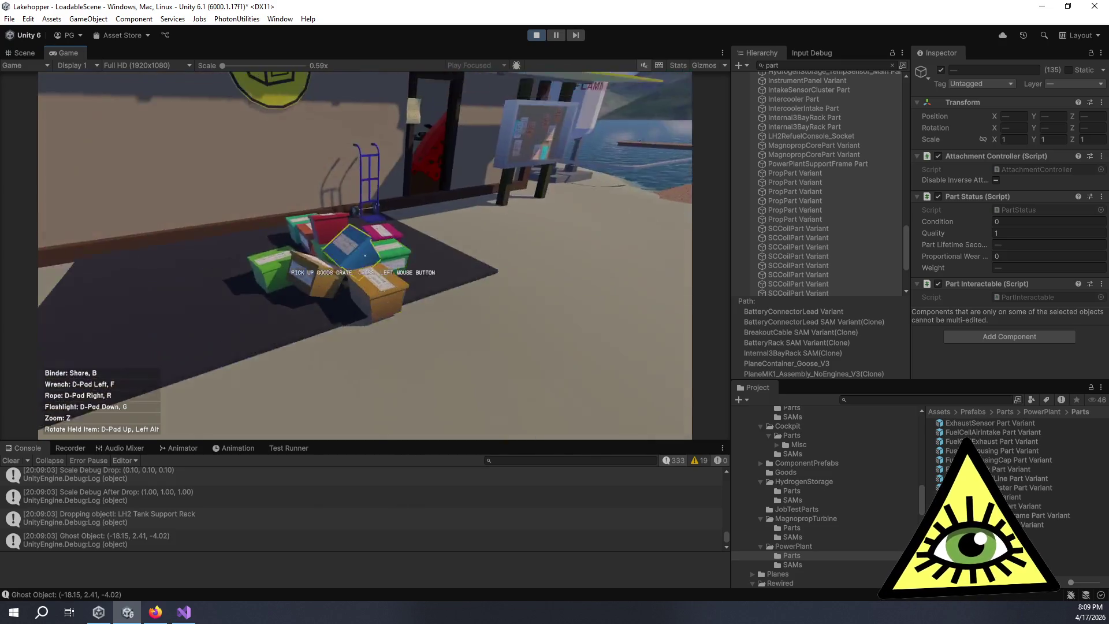
{"action": "key", "text": "w"}
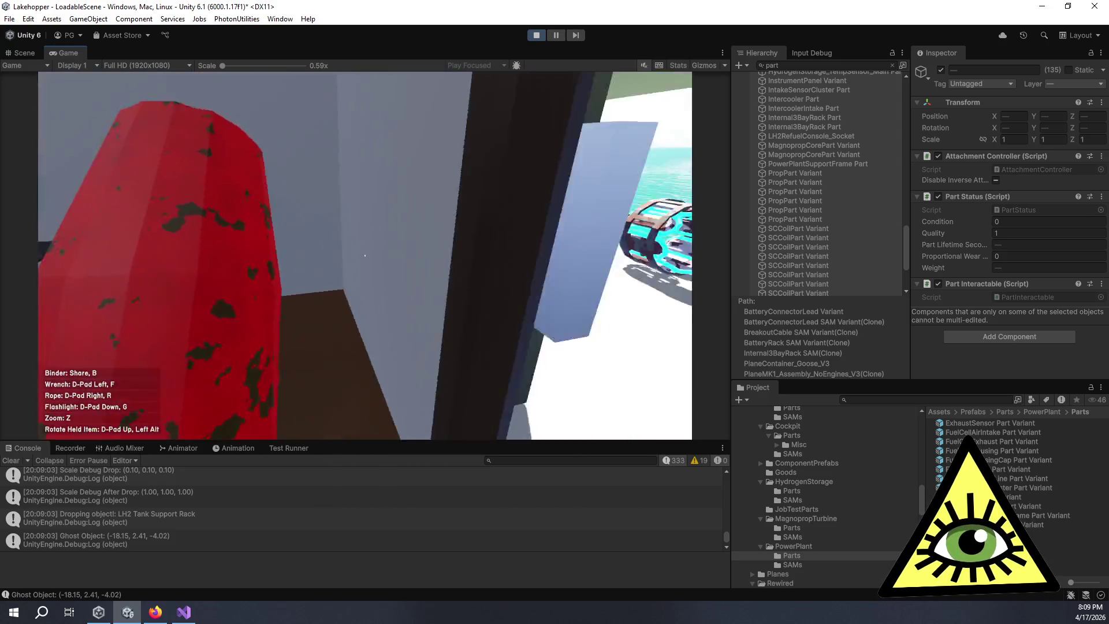
{"action": "key", "text": "w"}
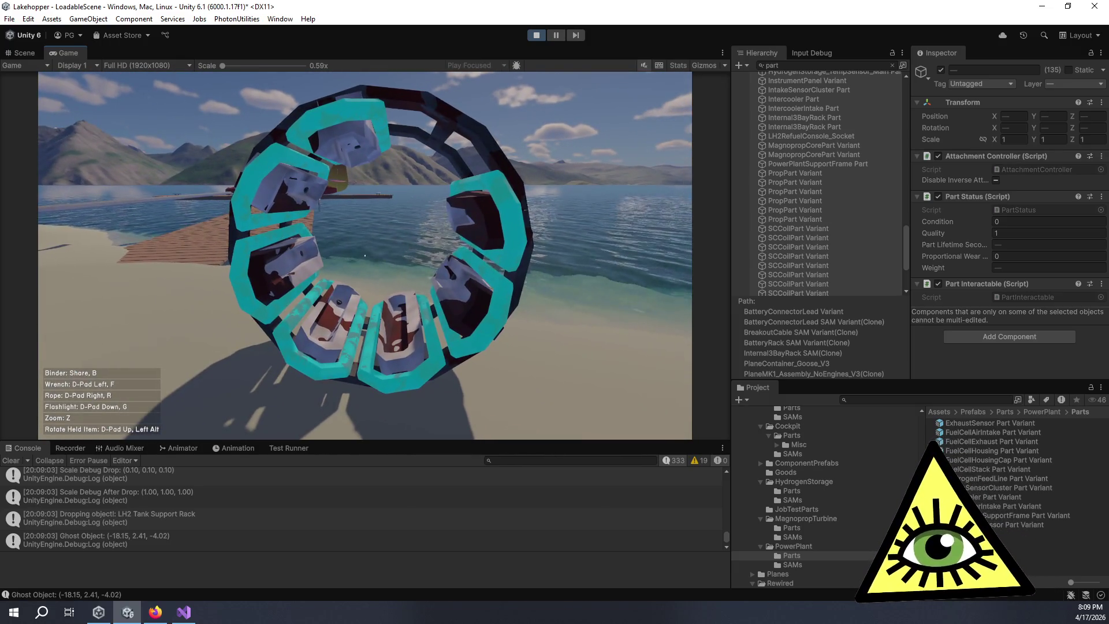
{"action": "key", "text": "w"}
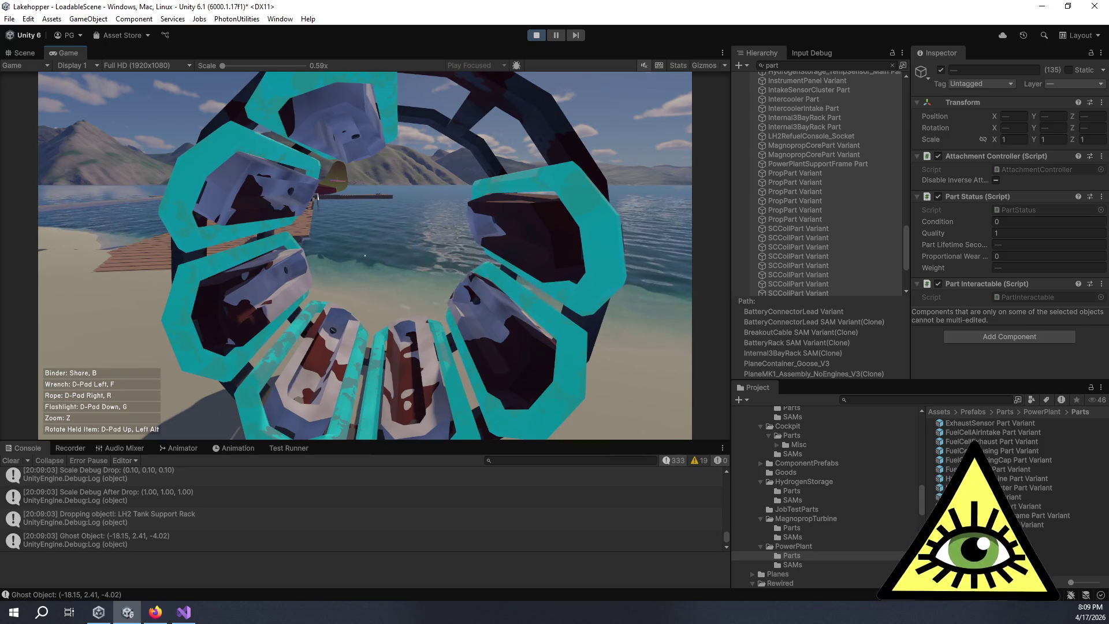
{"action": "mouse_move", "coordinate": [365, 255]}
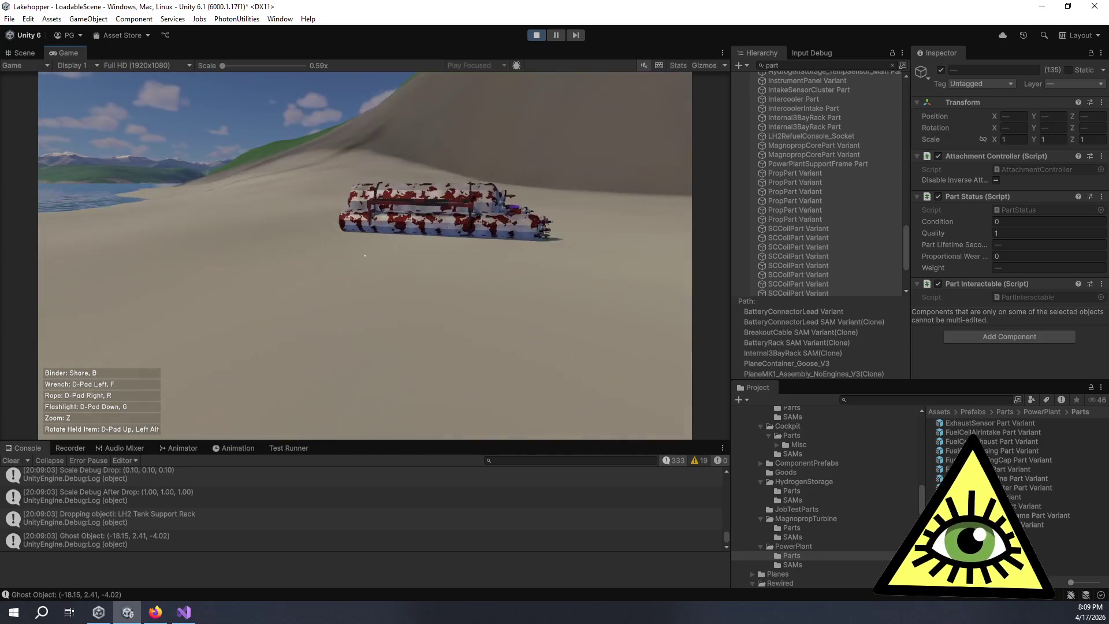
Step: Walk along the red-and-white tank rack, then through the doorway into the hangar
{"action": "key", "text": "w"}
{"action": "key", "text": "w"}
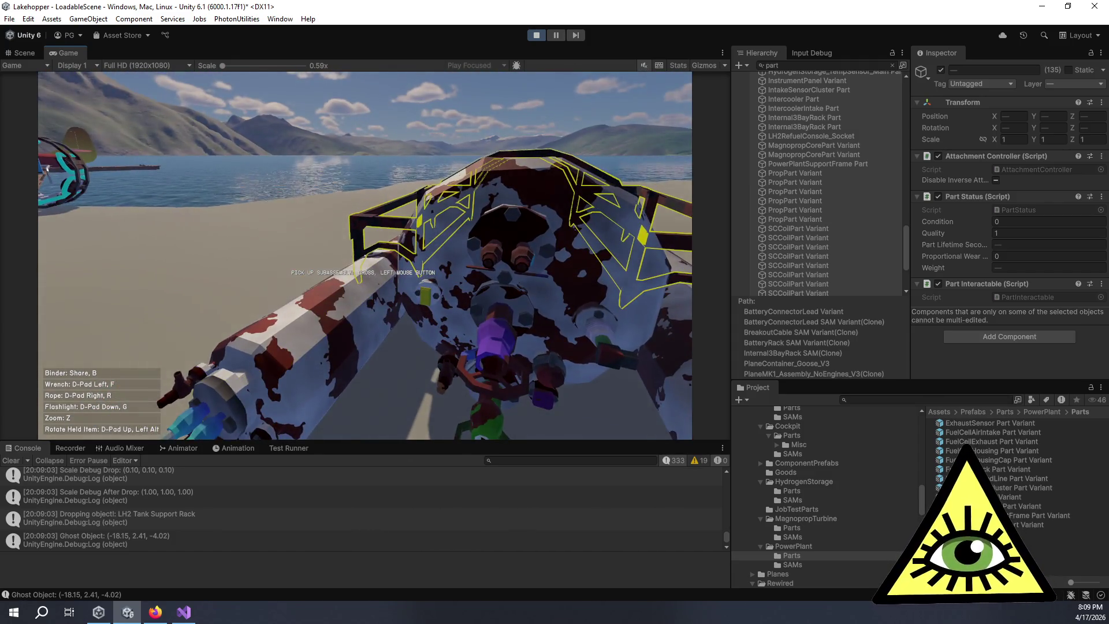
{"action": "key", "text": "w"}
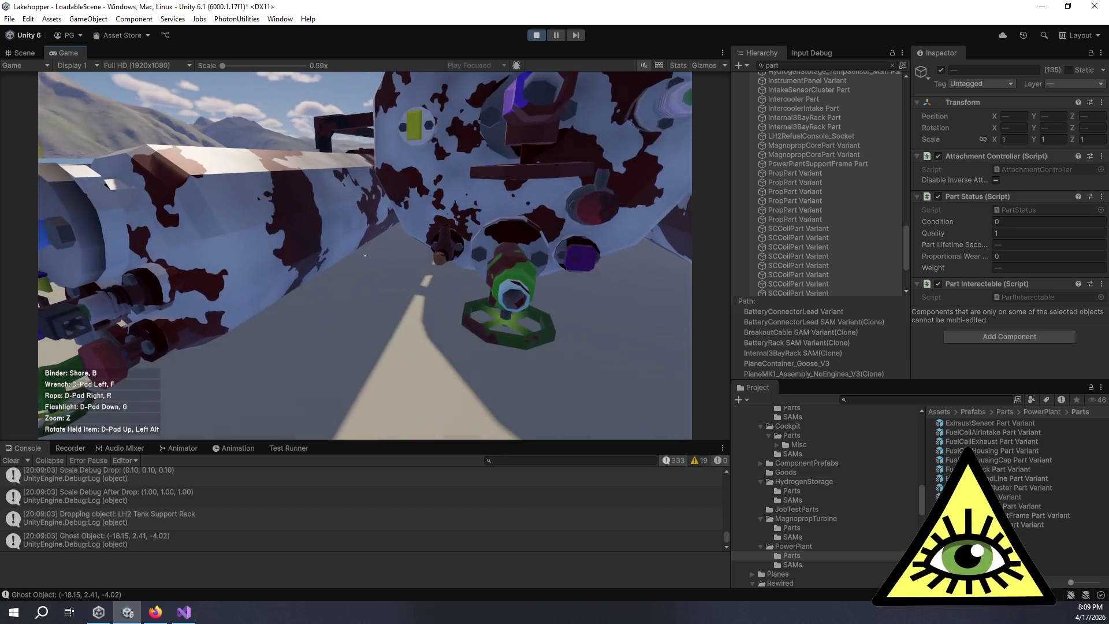
{"action": "key", "text": "w"}
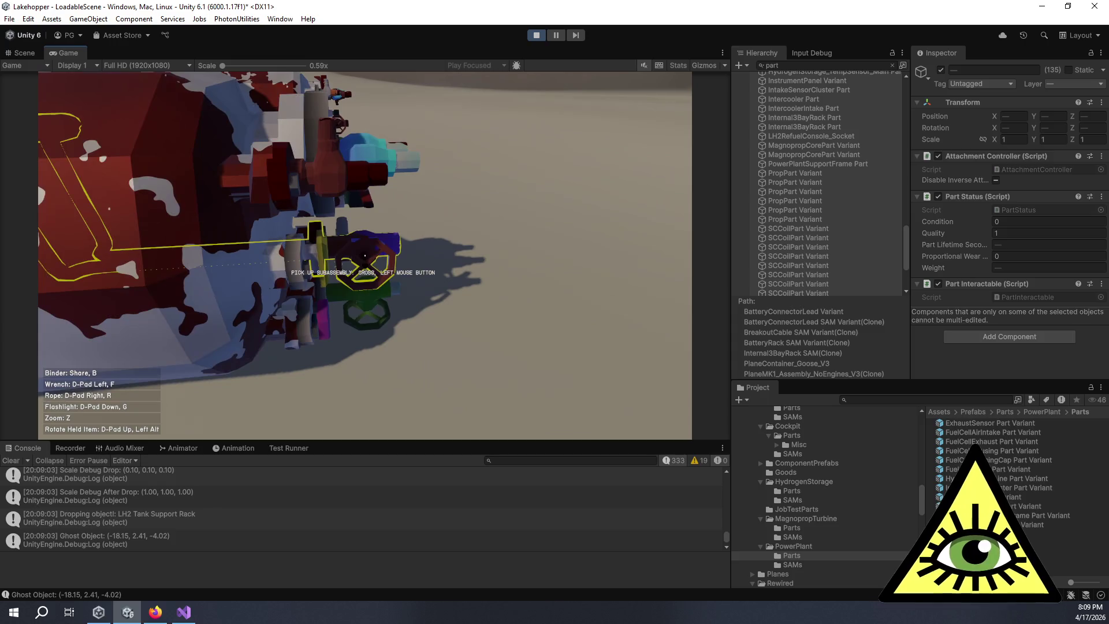
{"action": "key", "text": "w"}
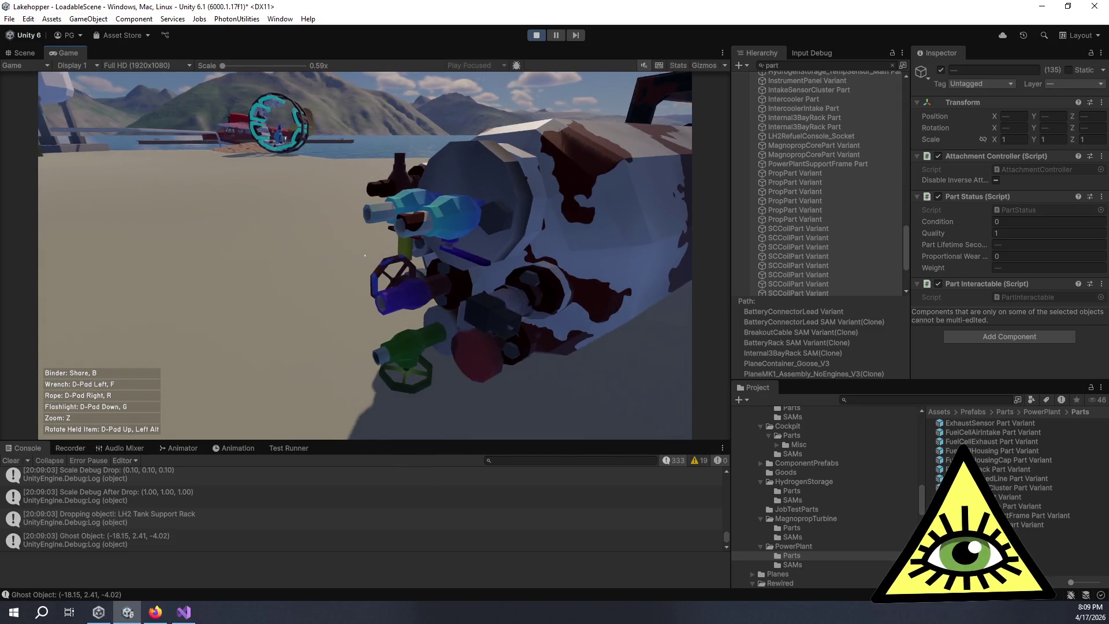
{"action": "key", "text": "w"}
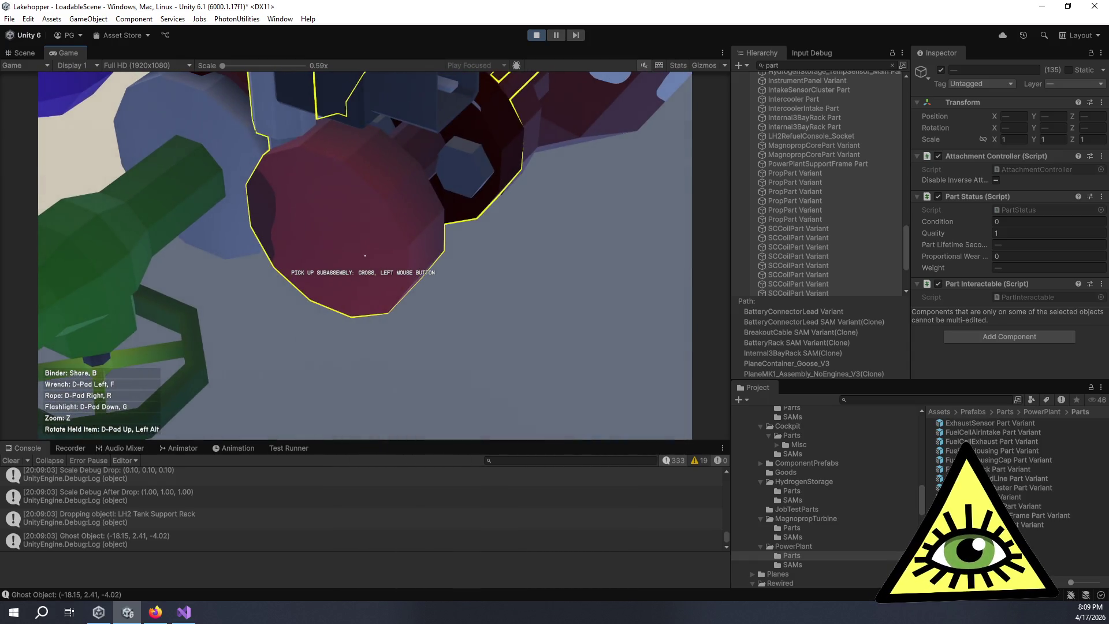
{"action": "key", "text": "s"}
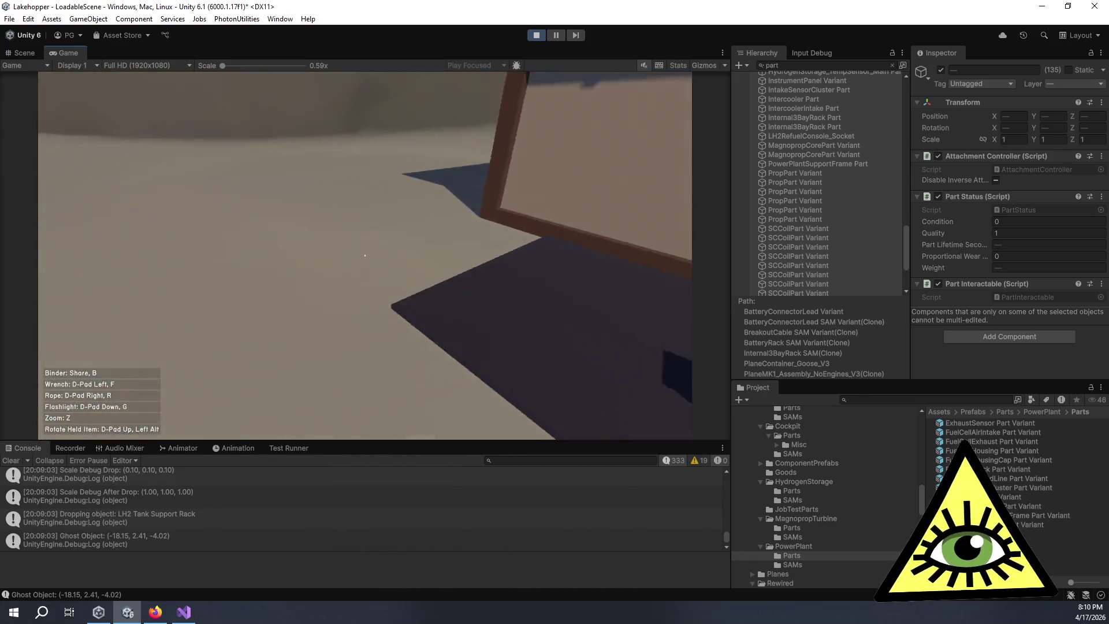
{"action": "key", "text": "w"}
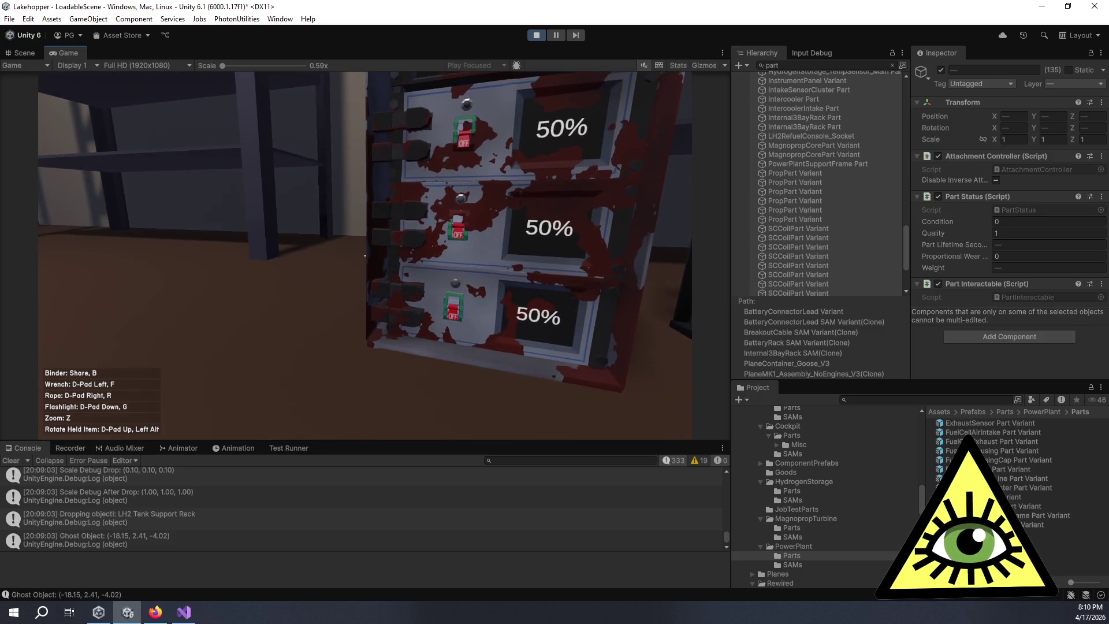
Step: Inspect the rusty battery rack's OFF switches, middle battery module and lower connector lead up close
{"action": "key", "text": "w"}
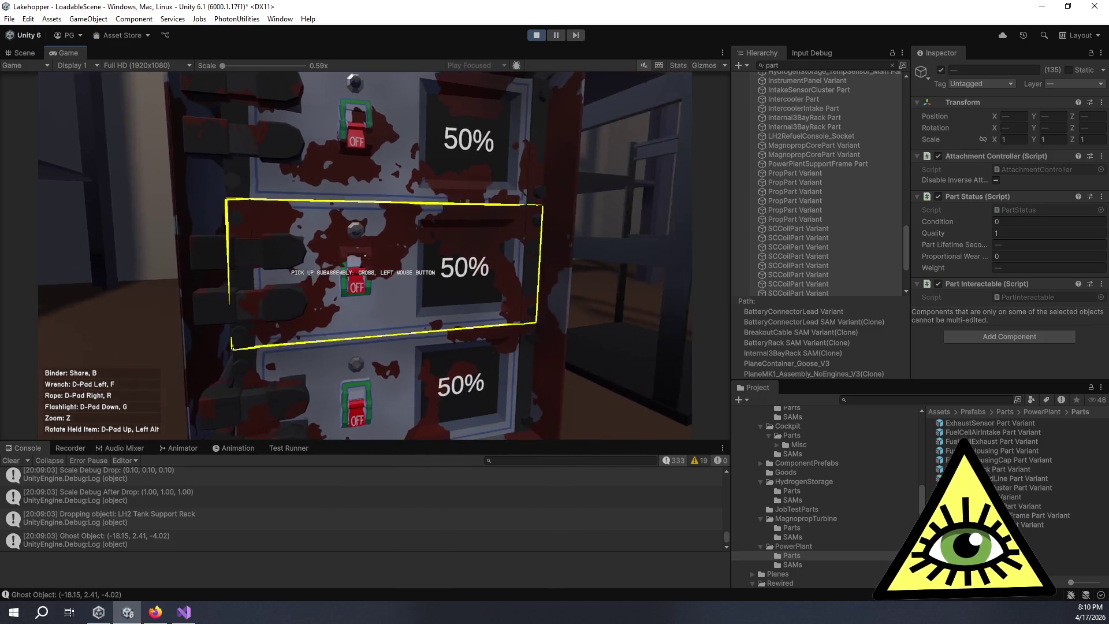
{"action": "key", "text": "w"}
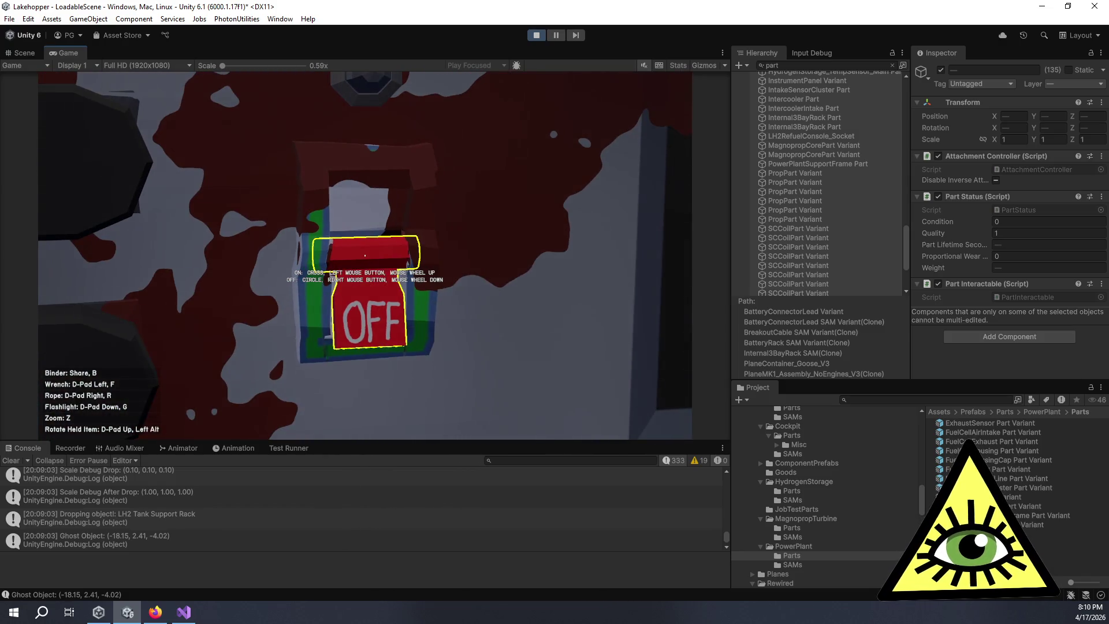
{"action": "key", "text": "z"}
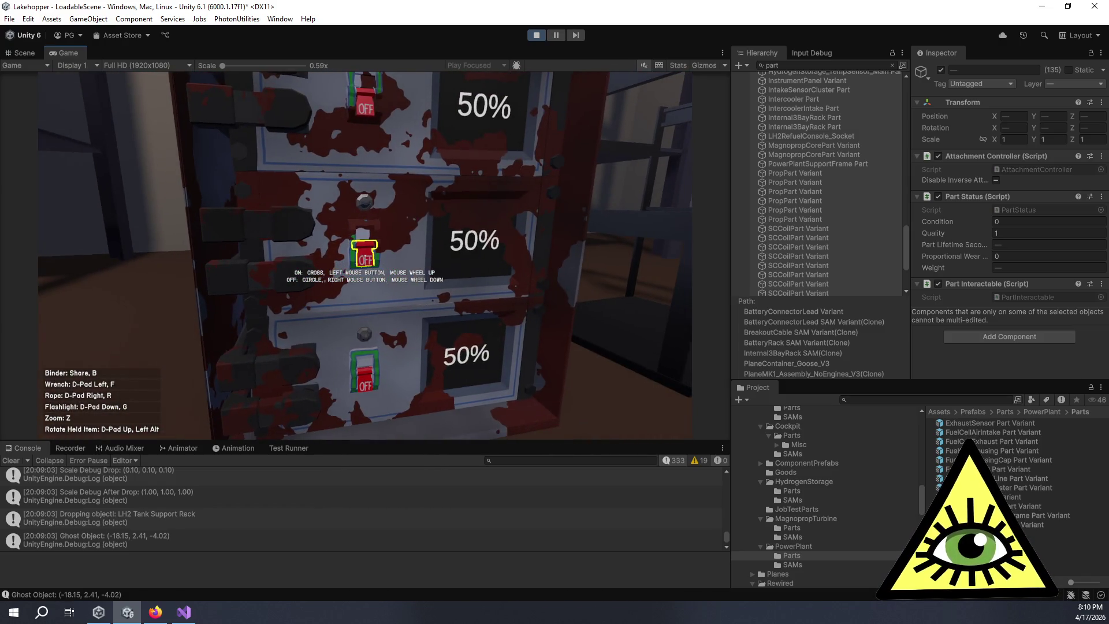
{"action": "key", "text": "s"}
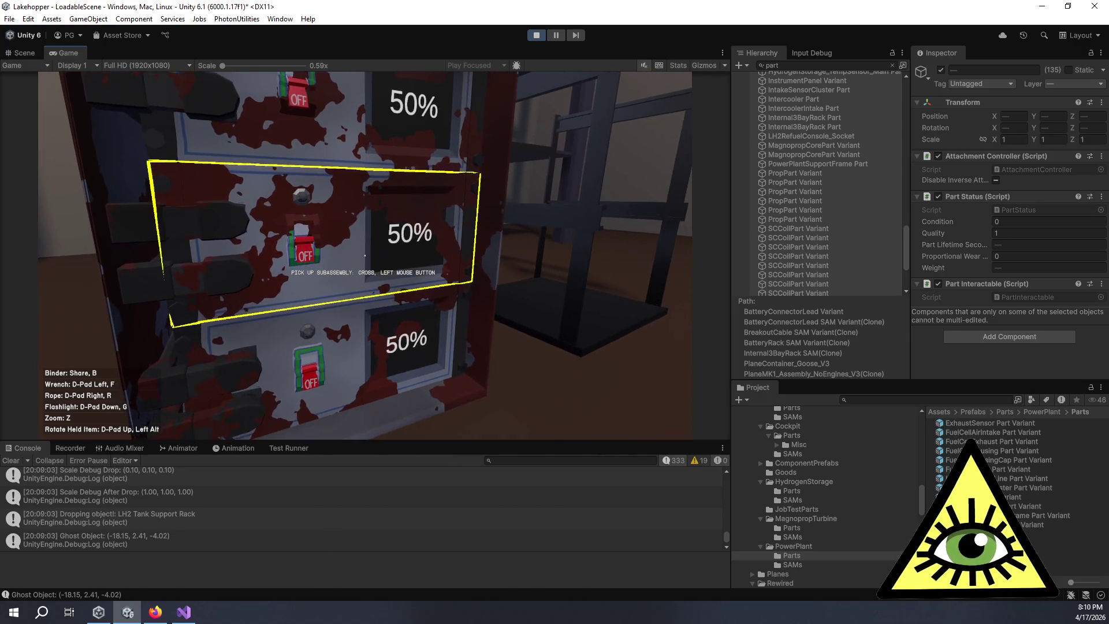
{"action": "key", "text": "w"}
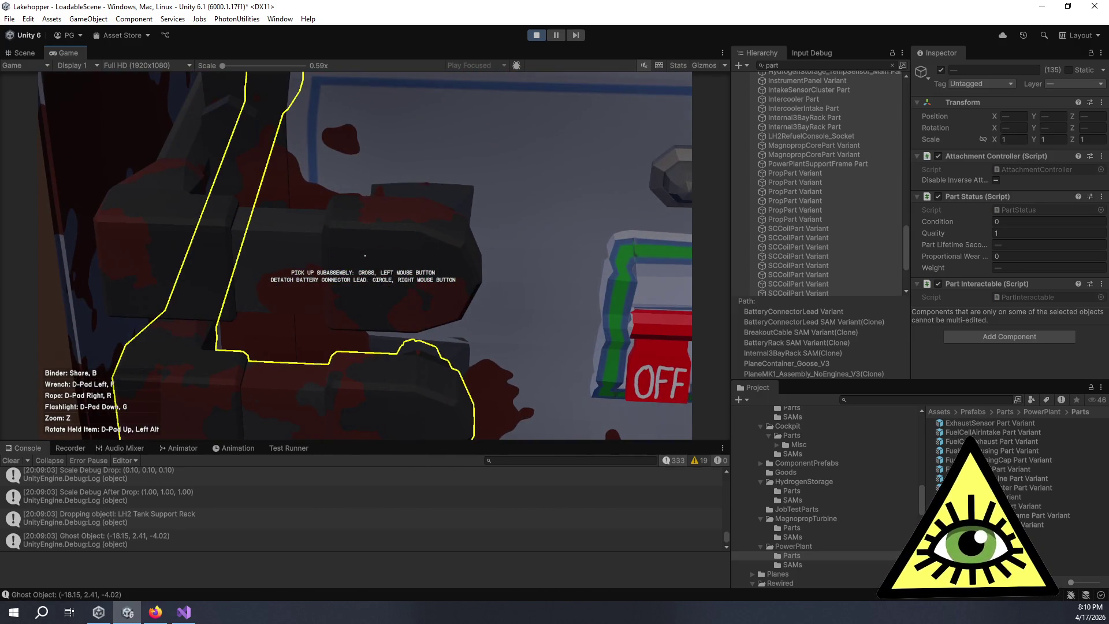
{"action": "key", "text": "s"}
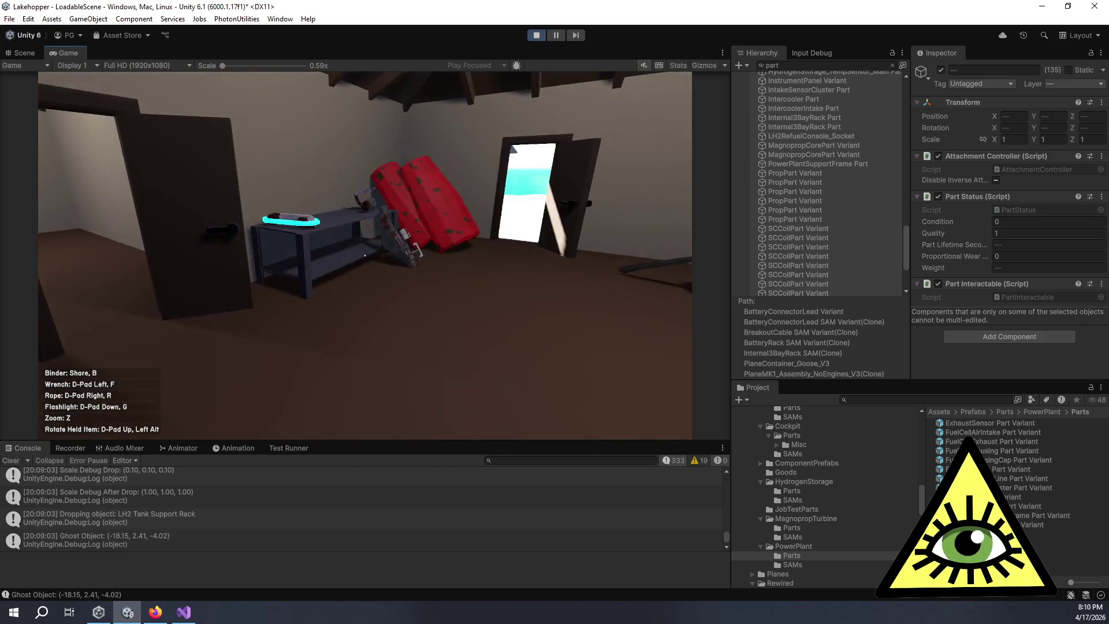
Step: Set aside the cyan part, pick up the red Cowl Top and attach it to the seaplane
{"action": "key", "text": "w"}
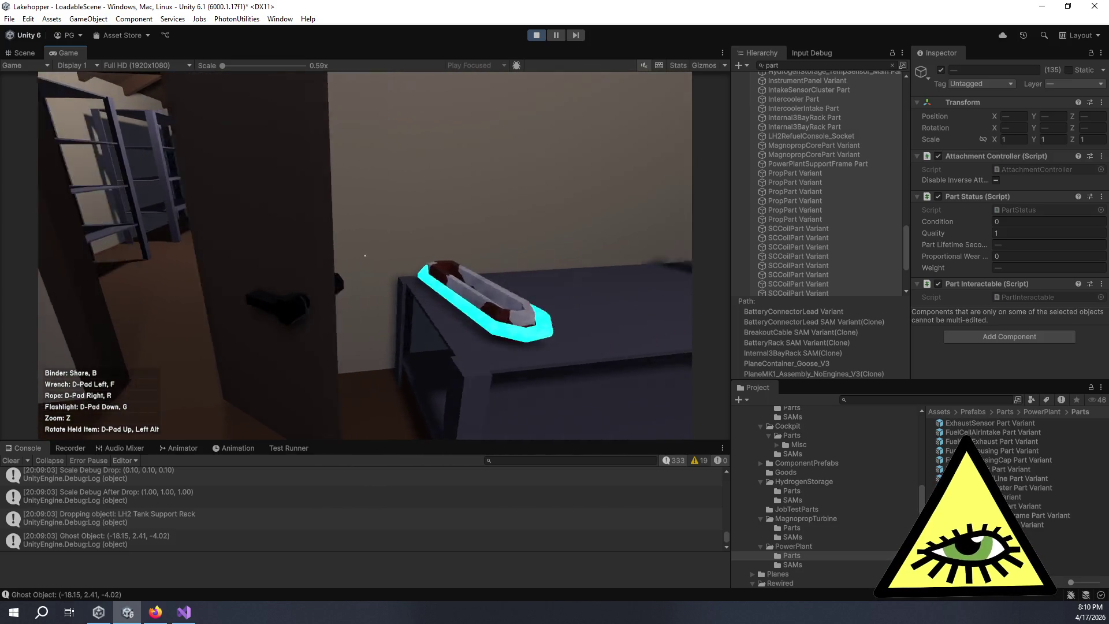
{"action": "left_click", "coordinate": [364, 255]}
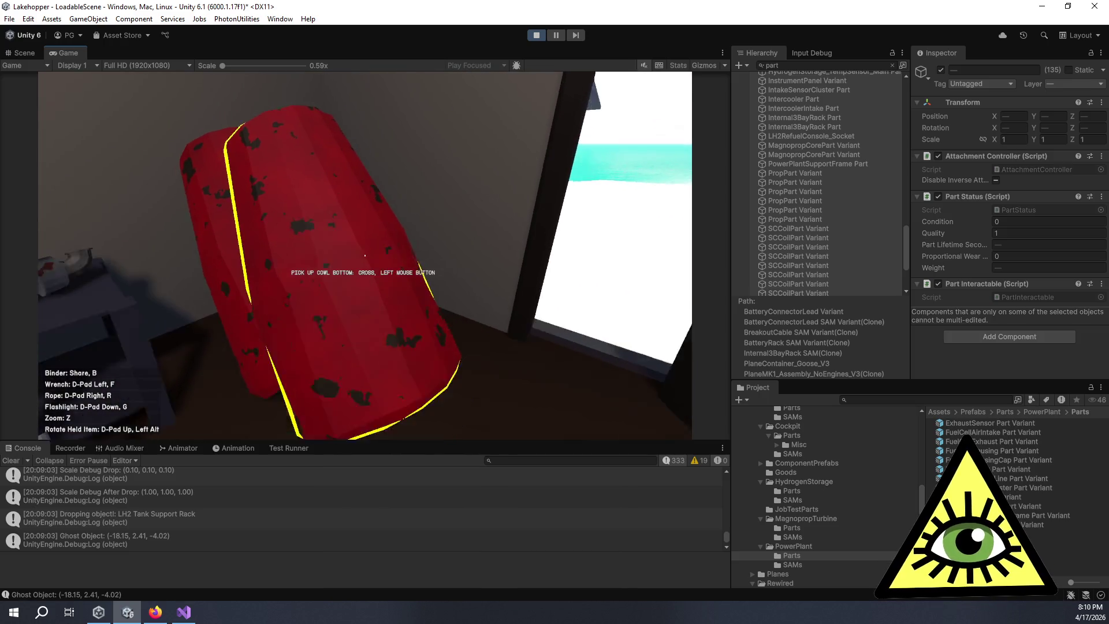
{"action": "left_click", "coordinate": [364, 255]}
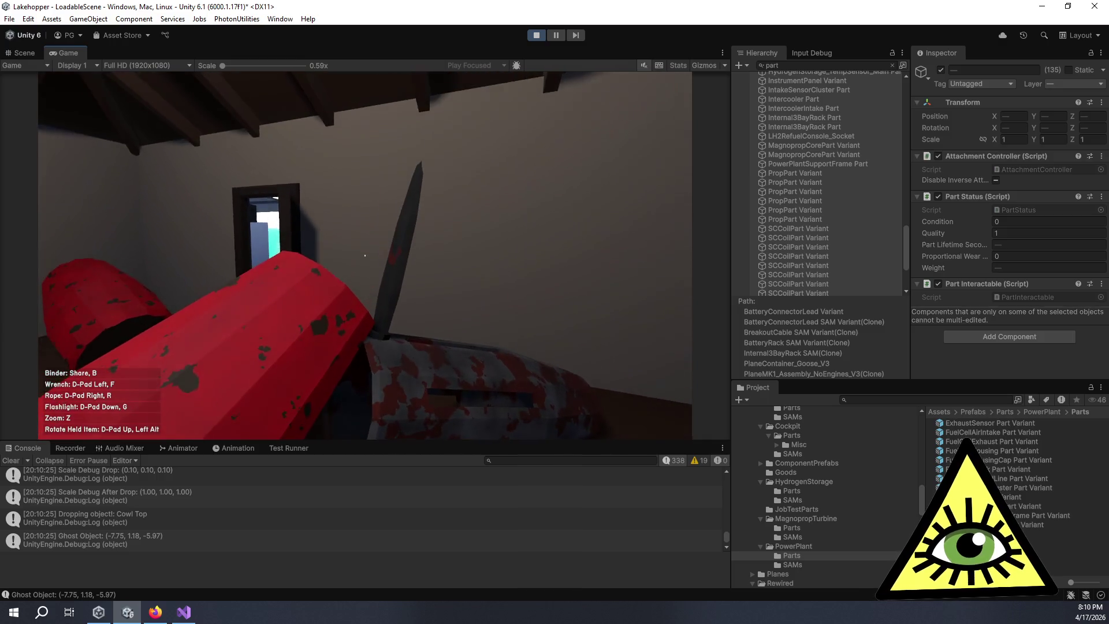
{"action": "left_click", "coordinate": [364, 254]}
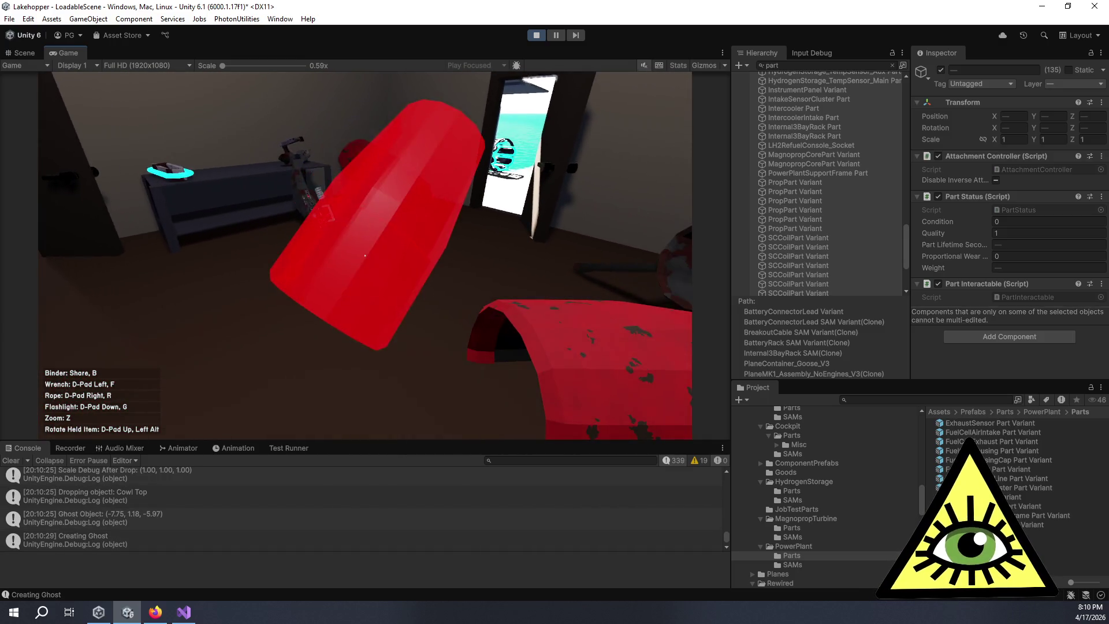
{"action": "left_click", "coordinate": [364, 255]}
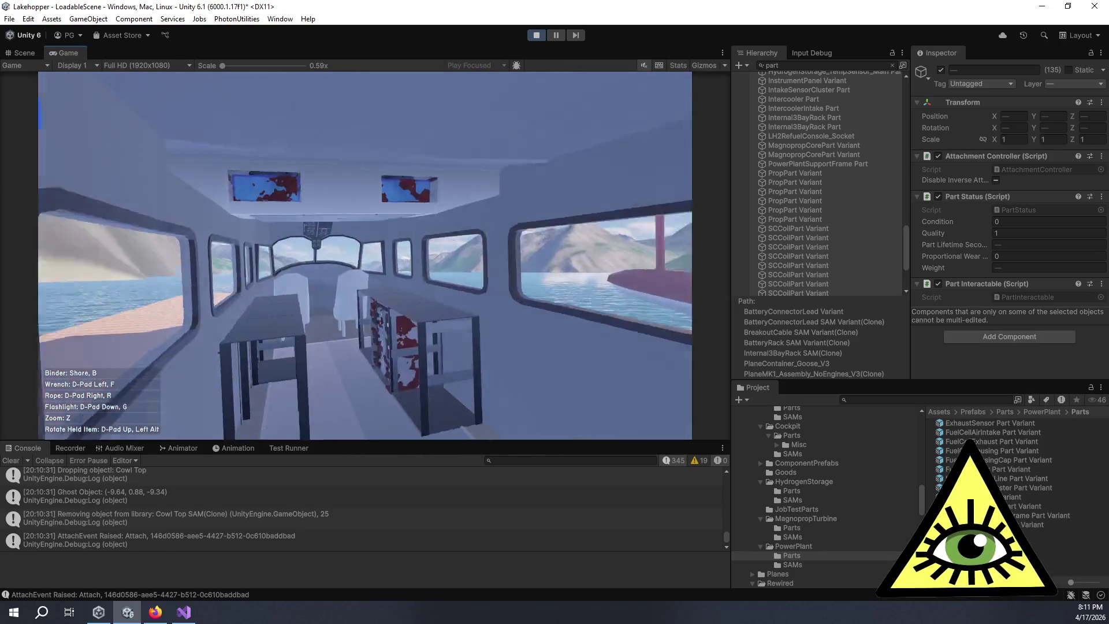
Step: Walk forward into the seaplane cabin to view the rust-flecked racks under the windows
{"action": "key", "text": "w"}
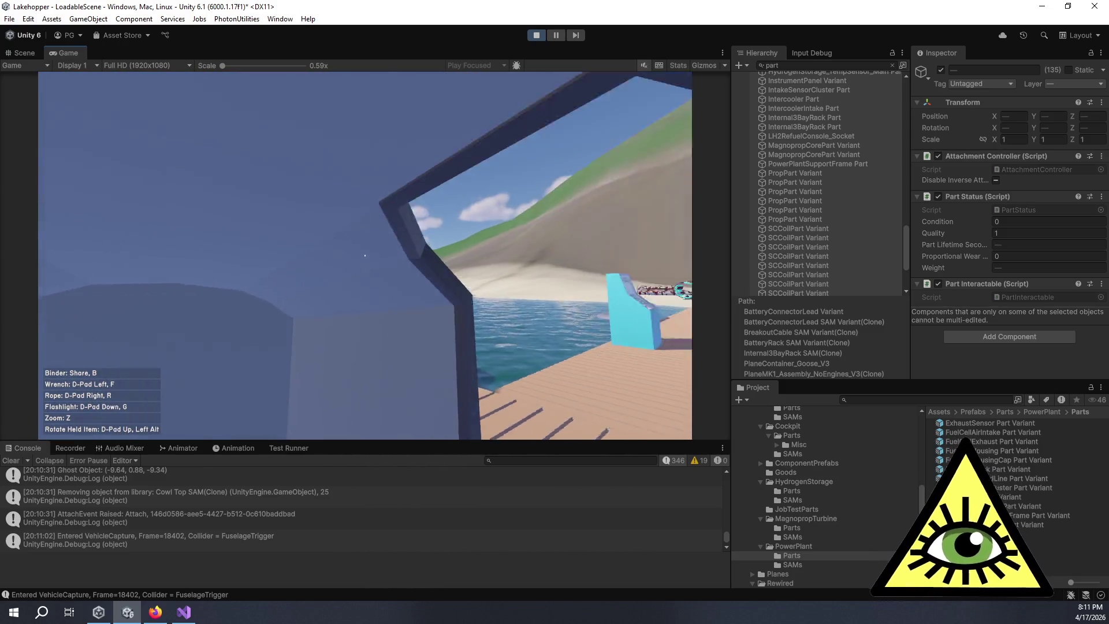
Step: Walk from the dock into the building and inspect the worn cabinet's switch and rust texture
{"action": "key", "text": "w"}
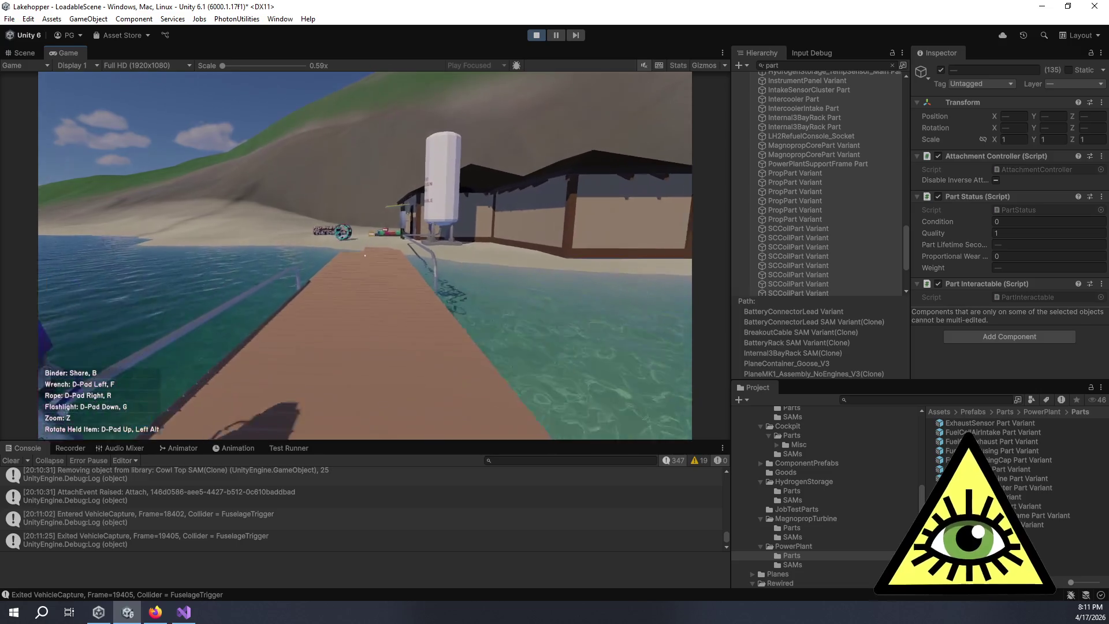
{"action": "key", "text": "w"}
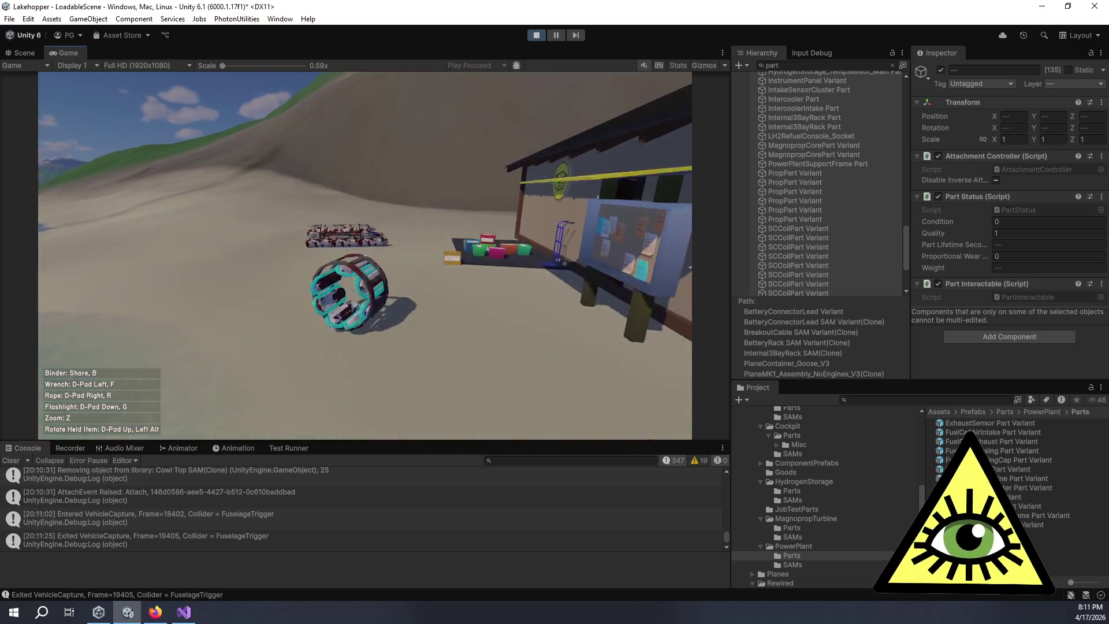
{"action": "key", "text": "w"}
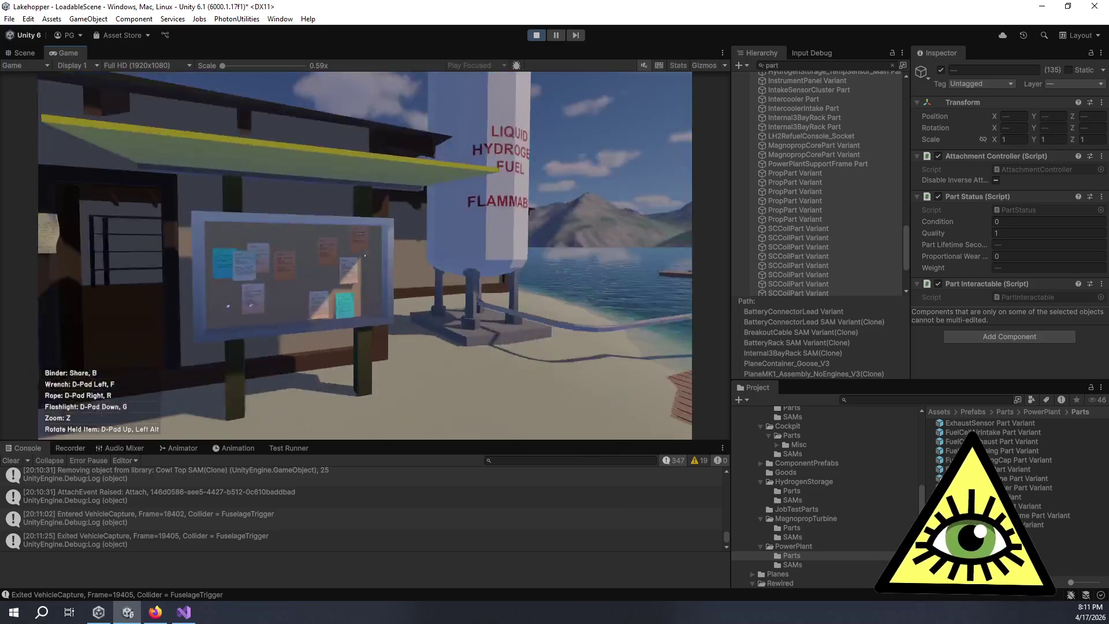
{"action": "key", "text": "w"}
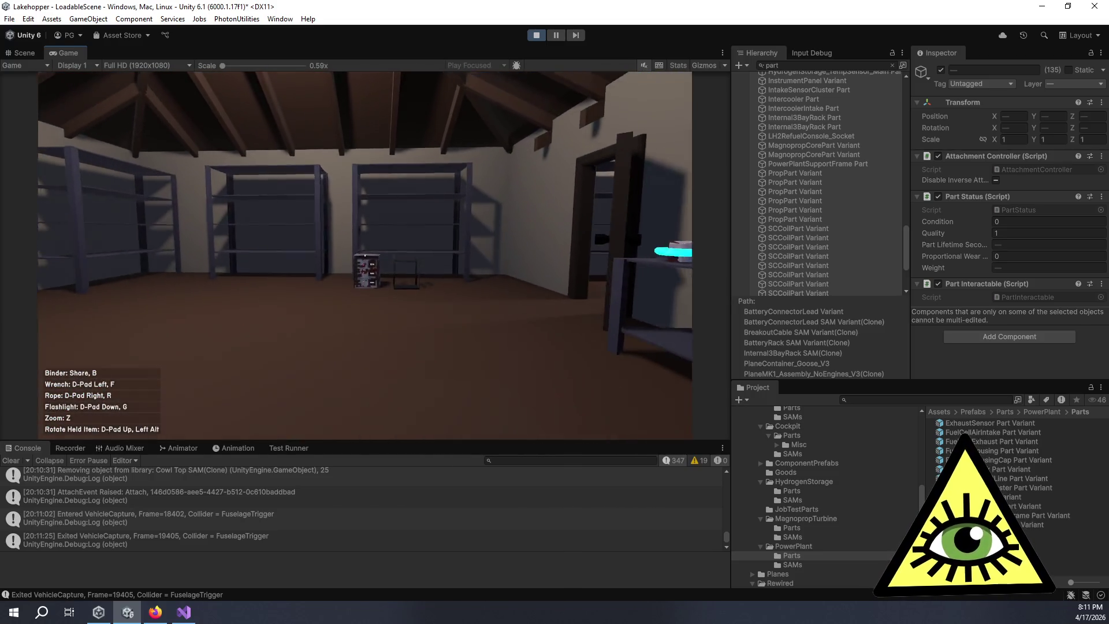
{"action": "key", "text": "w"}
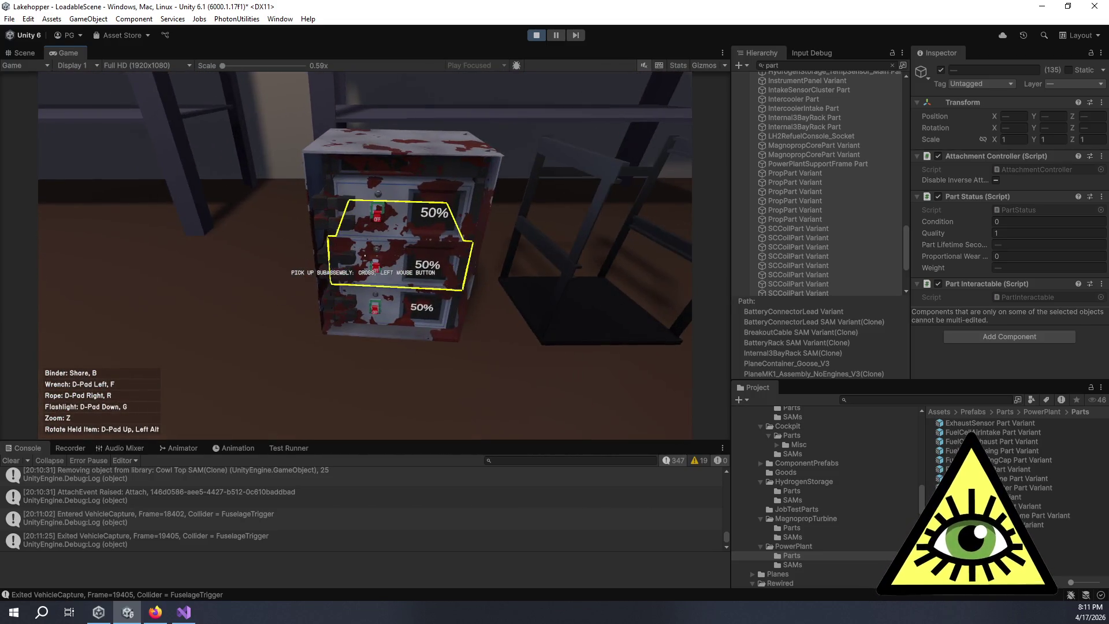
{"action": "key", "text": "w"}
{"action": "key", "text": "w"}
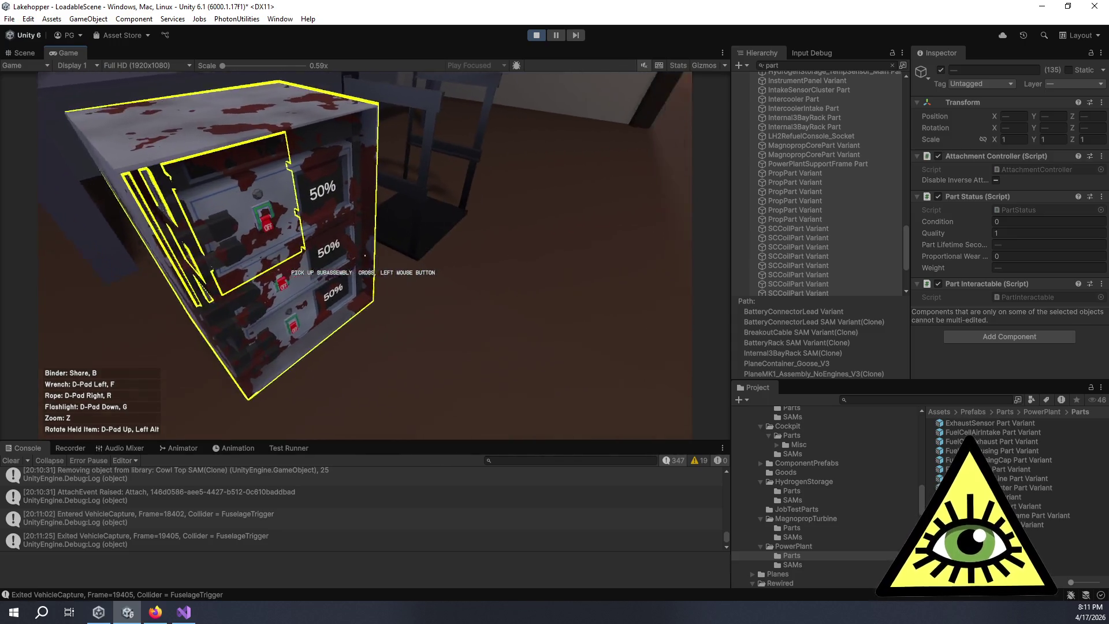
{"action": "key", "text": "w"}
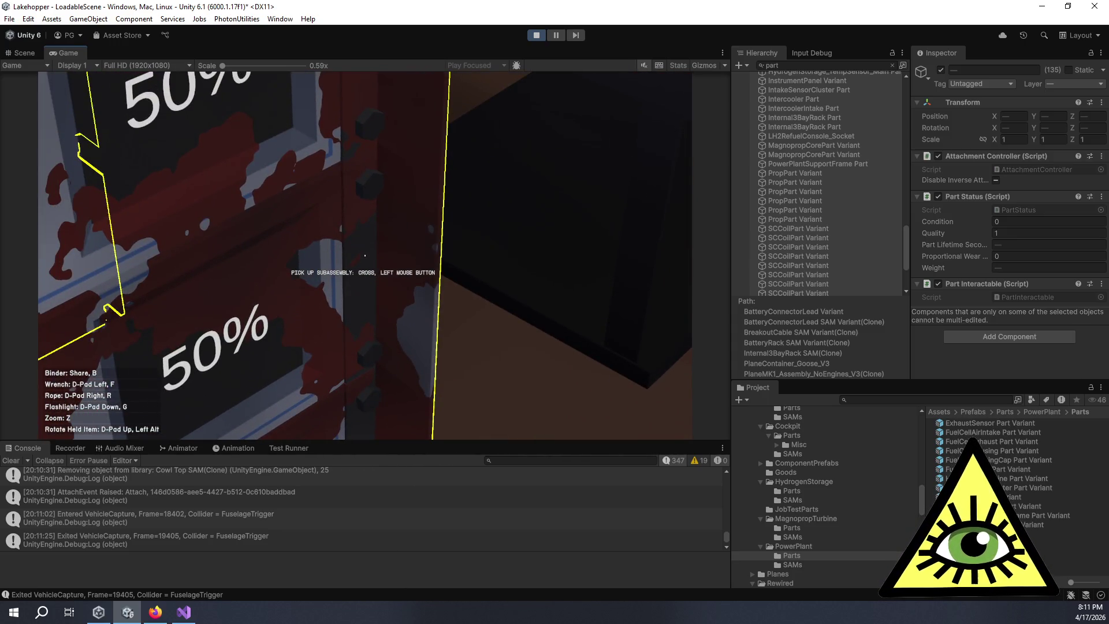
{"action": "key", "text": "s"}
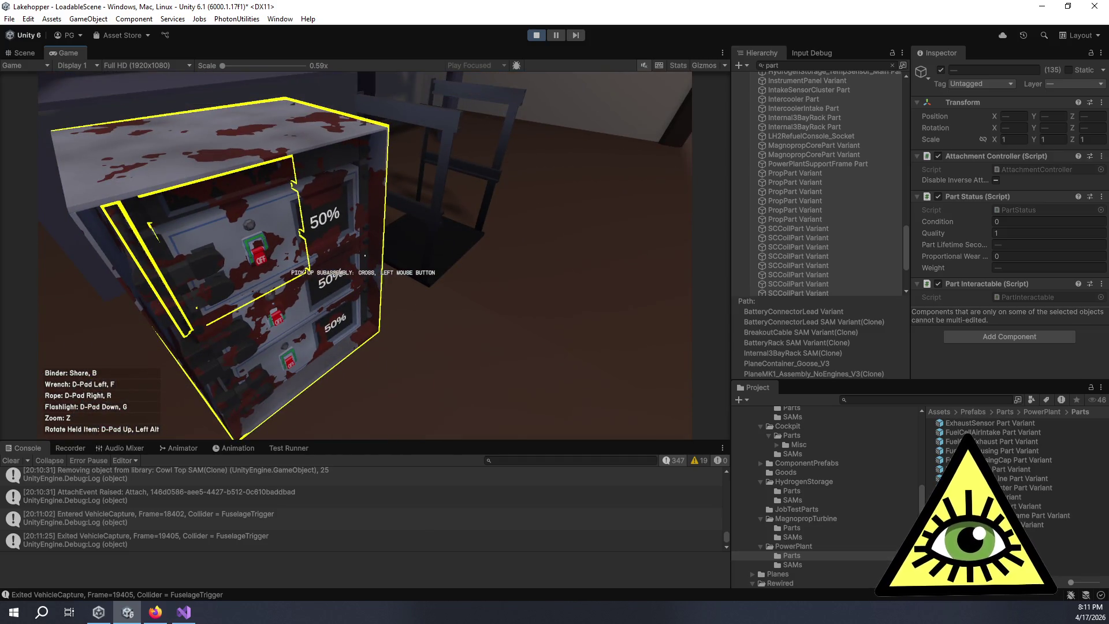
{"action": "key", "text": "s"}
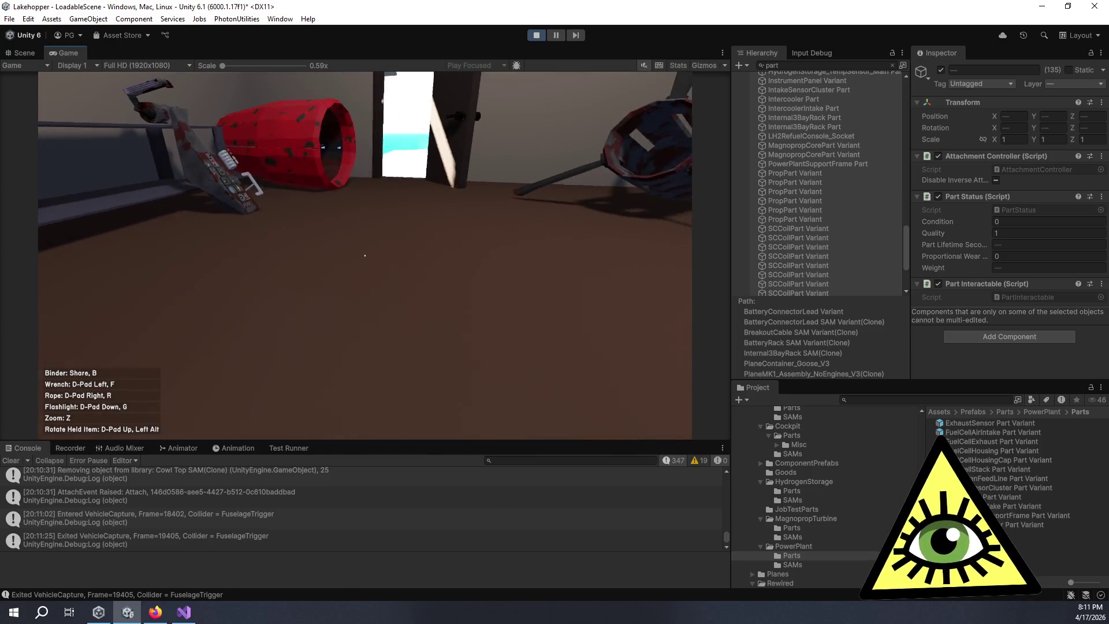
Step: Head out past the Liquid Hydrogen Fuel tank toward the seaplane, then switch to the Trello board
{"action": "key", "text": "w"}
{"action": "key", "text": "w"}
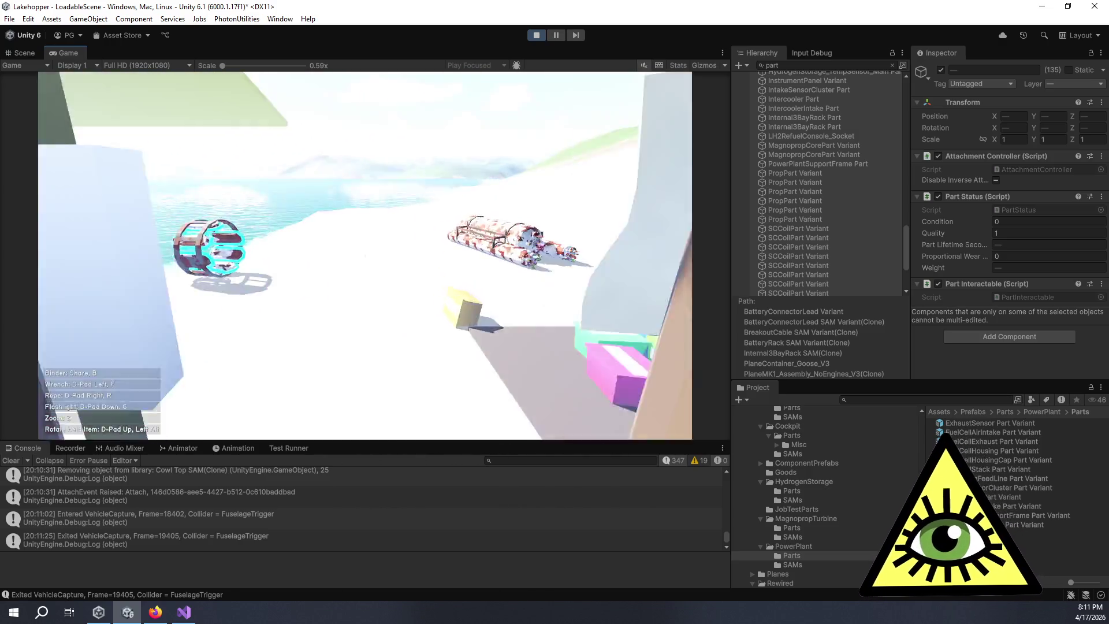
{"action": "key", "text": "a"}
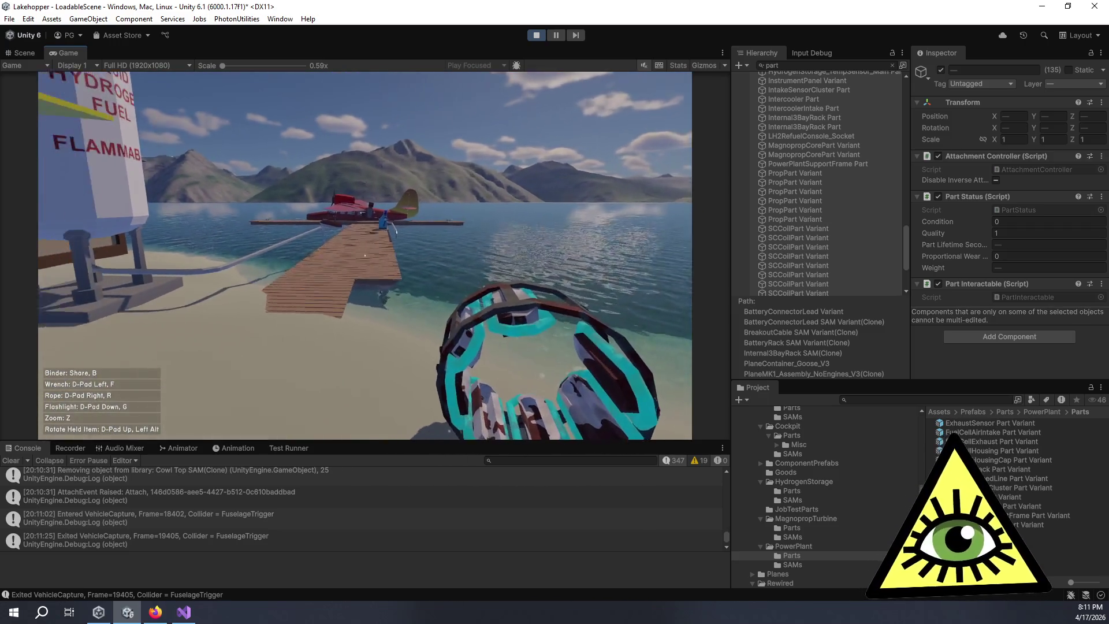
{"action": "key", "text": "d"}
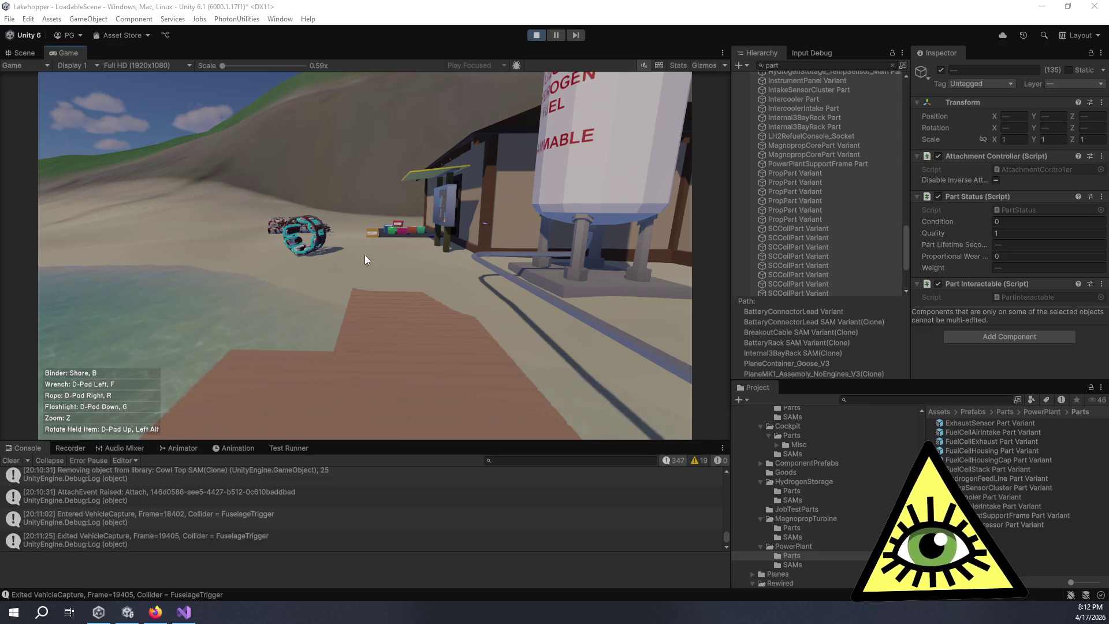
{"action": "left_click", "coordinate": [365, 254]}
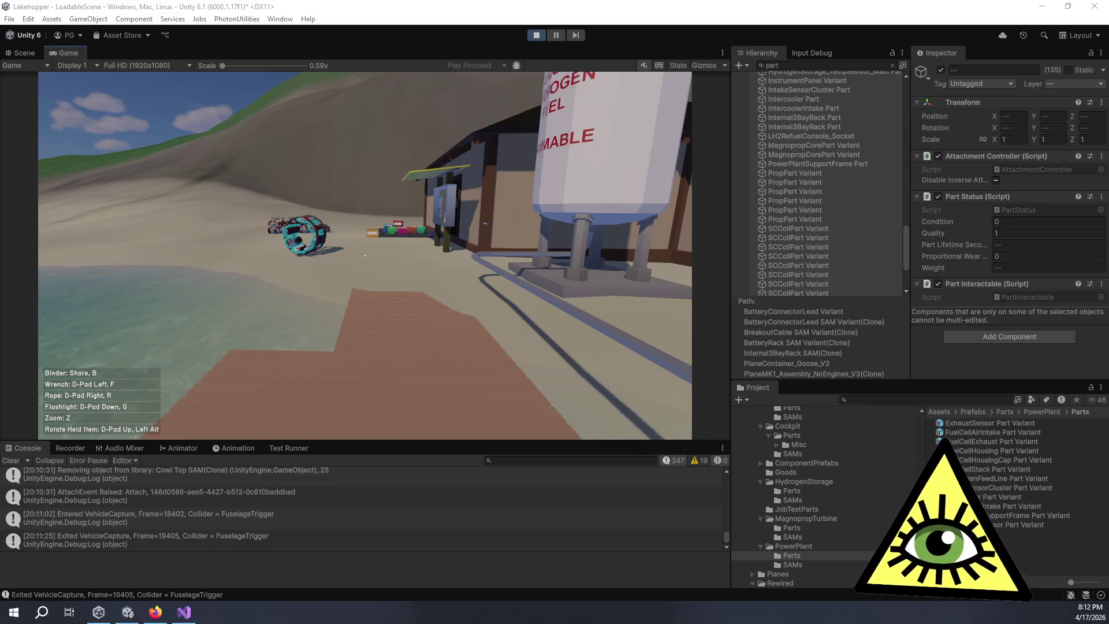
{"action": "key", "text": "alt+Tab"}
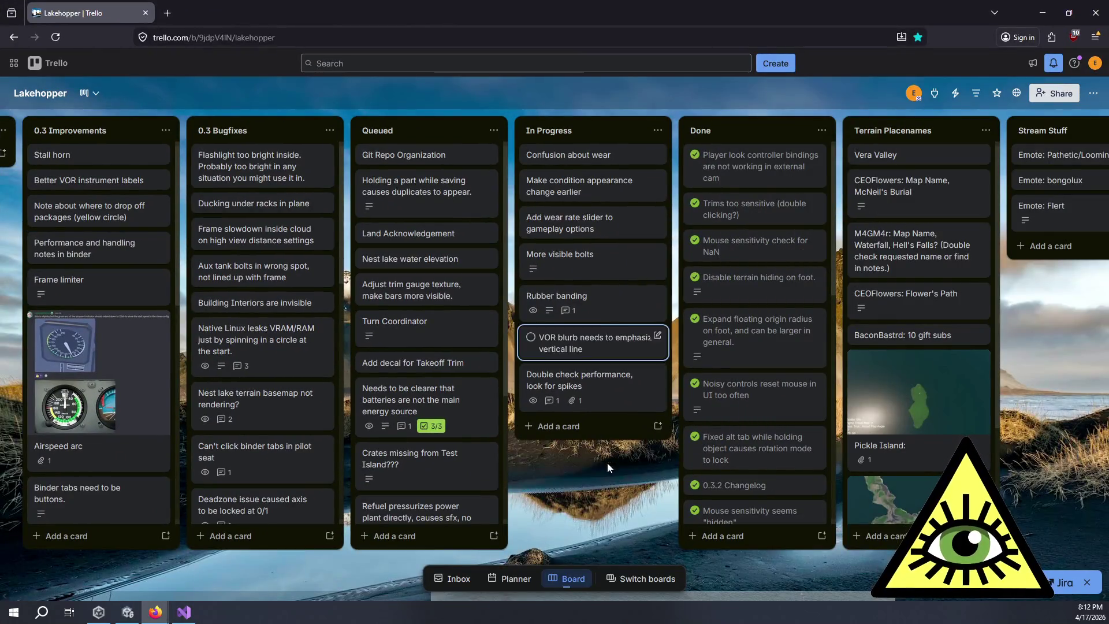
Step: Add a 'Change wear shader on loops to effect emission' In Progress card; move the condition card to Done
{"action": "left_click", "coordinate": [555, 425]}
{"action": "type", "text": "C"}
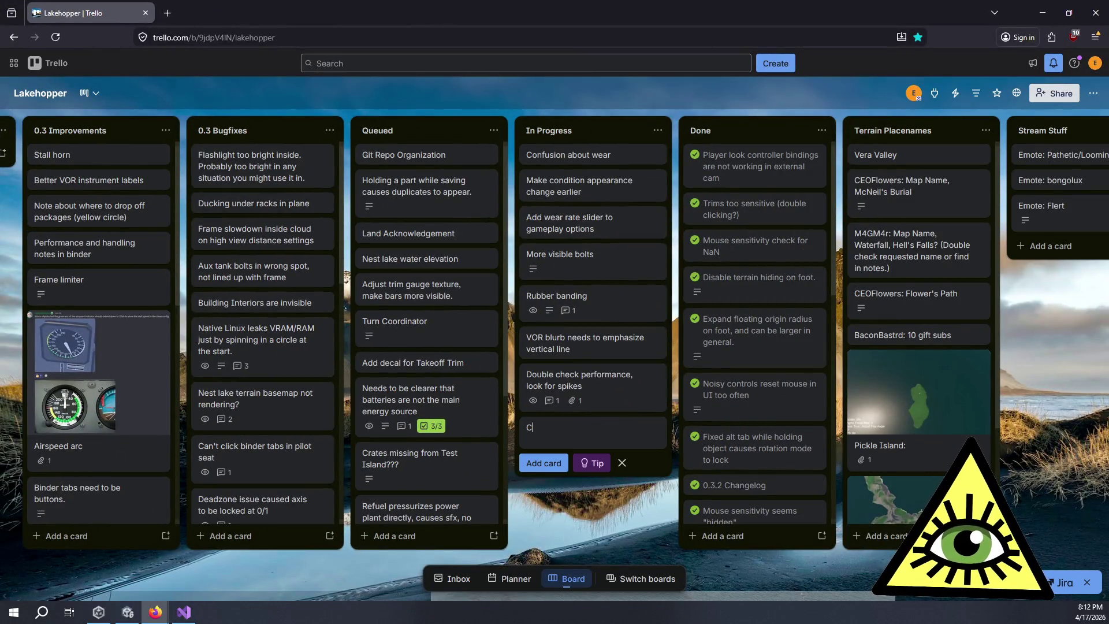
{"action": "type", "text": "hagn"}
{"action": "type", "text": "nge wear shader on lo"}
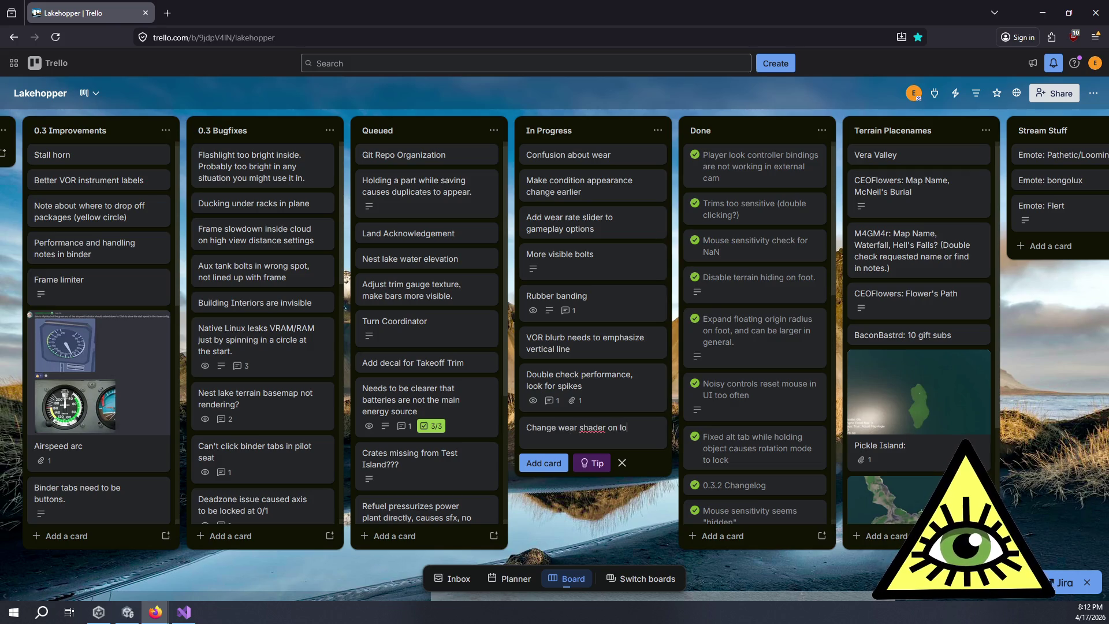
{"action": "type", "text": "ops to effect"}
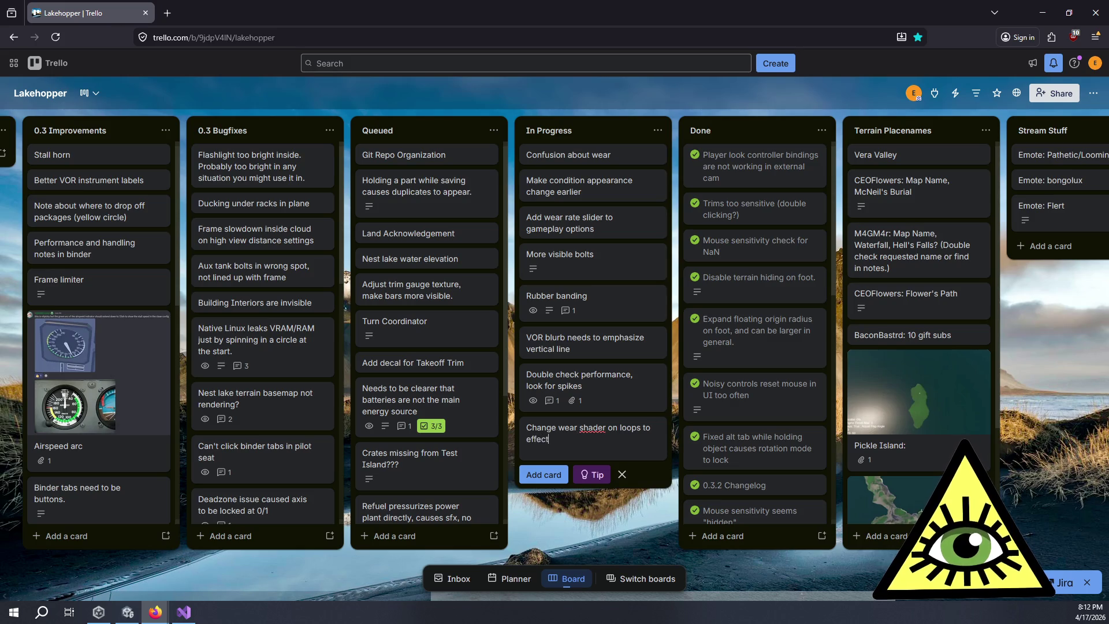
{"action": "type", "text": " emission"}
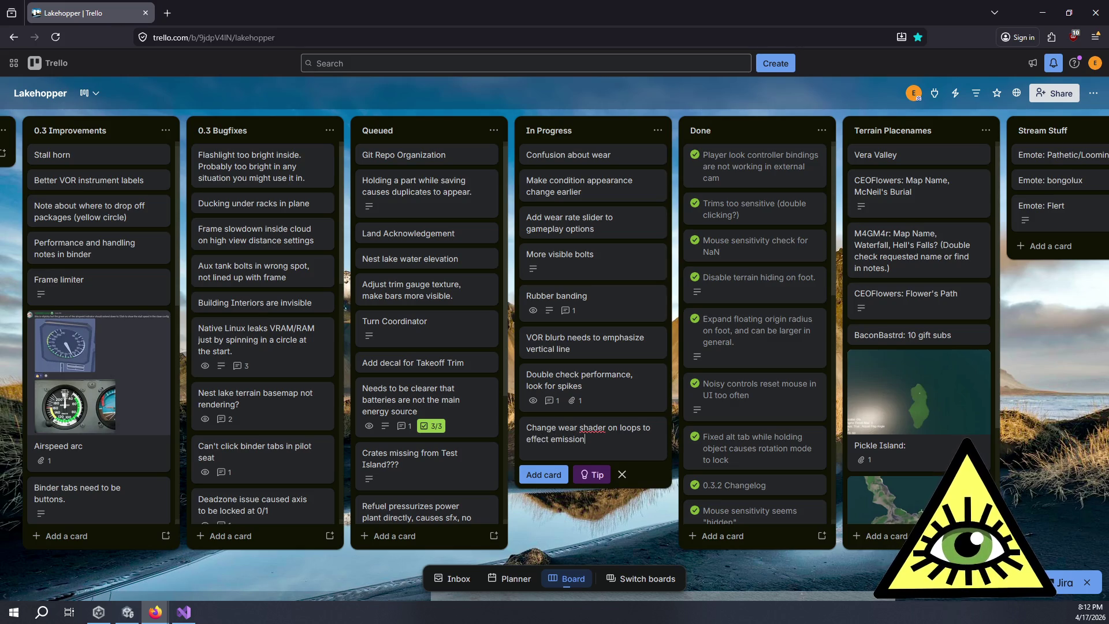
{"action": "key", "text": "Return"}
{"action": "mouse_move", "coordinate": [594, 428]}
{"action": "left_mouse_down"}
{"action": "mouse_move", "coordinate": [628, 211]}
{"action": "mouse_move", "coordinate": [611, 222]}
{"action": "left_mouse_up"}
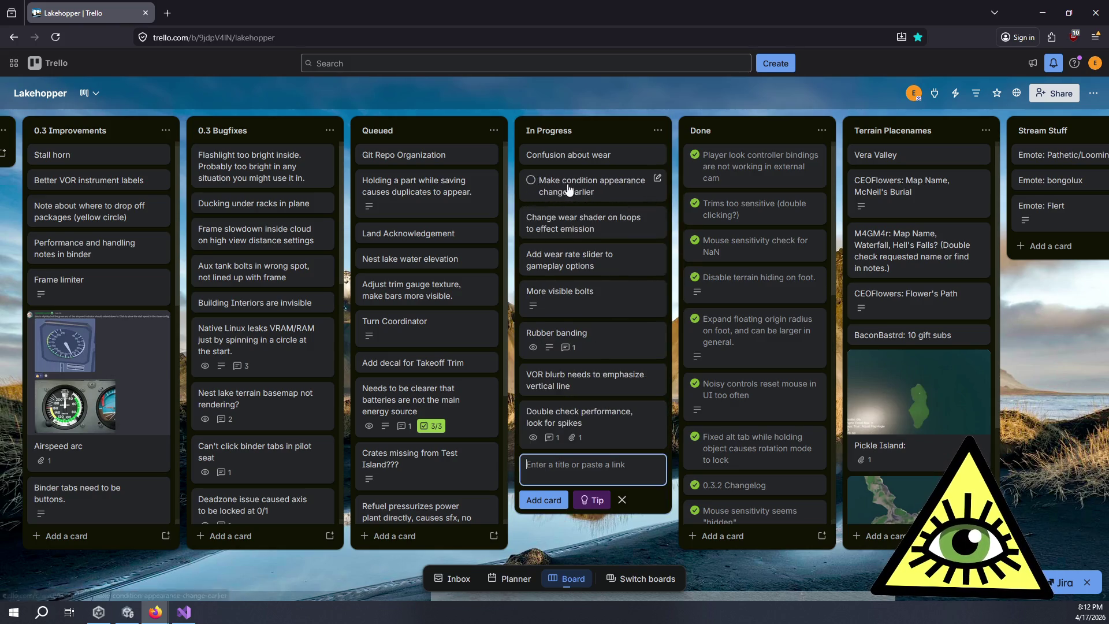
{"action": "mouse_move", "coordinate": [568, 189]}
{"action": "left_mouse_down"}
{"action": "mouse_move", "coordinate": [693, 174]}
{"action": "mouse_move", "coordinate": [731, 147]}
{"action": "left_mouse_up"}
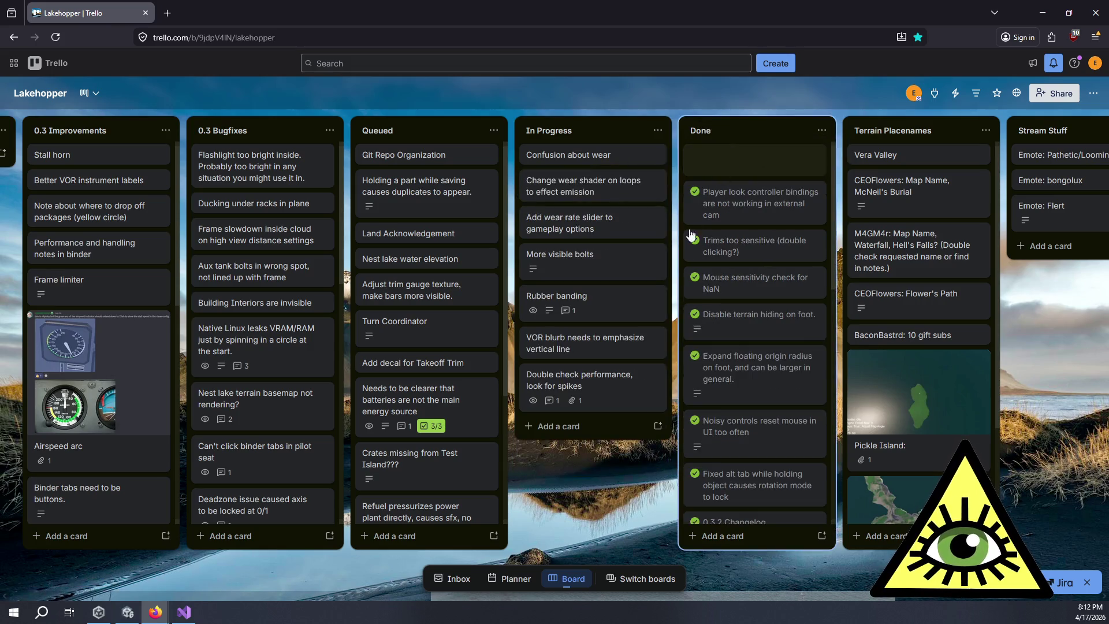
{"action": "left_click", "coordinate": [586, 426]}
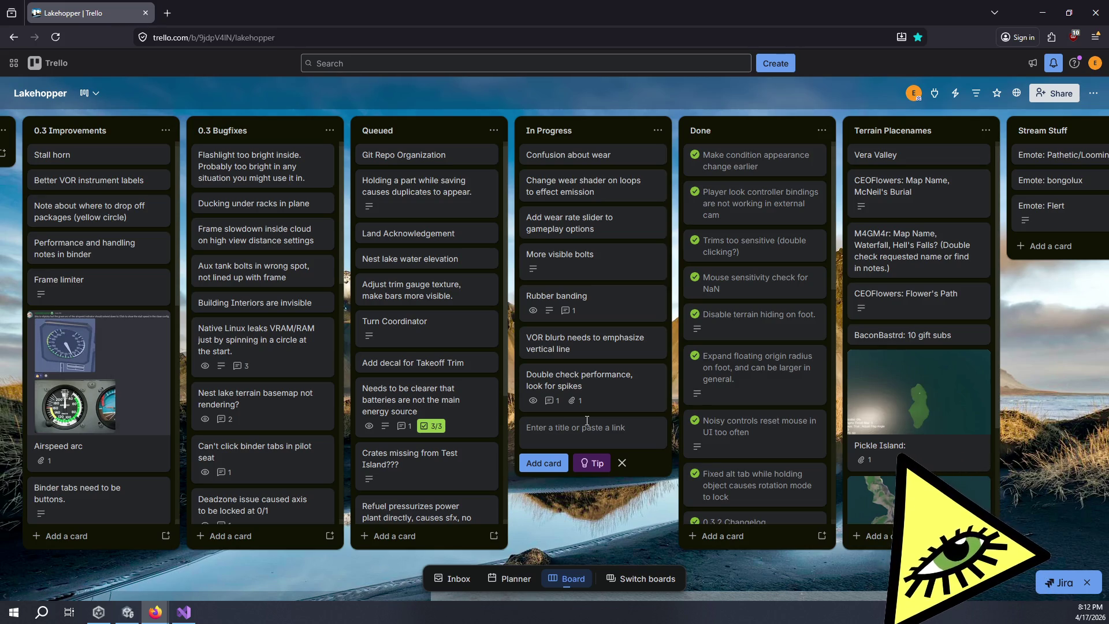
Step: Add a reduce-rust-and-dirt-scale-on-metal-parts card near the top of In Progress, then return to Unity
{"action": "type", "text": "Reduce"}
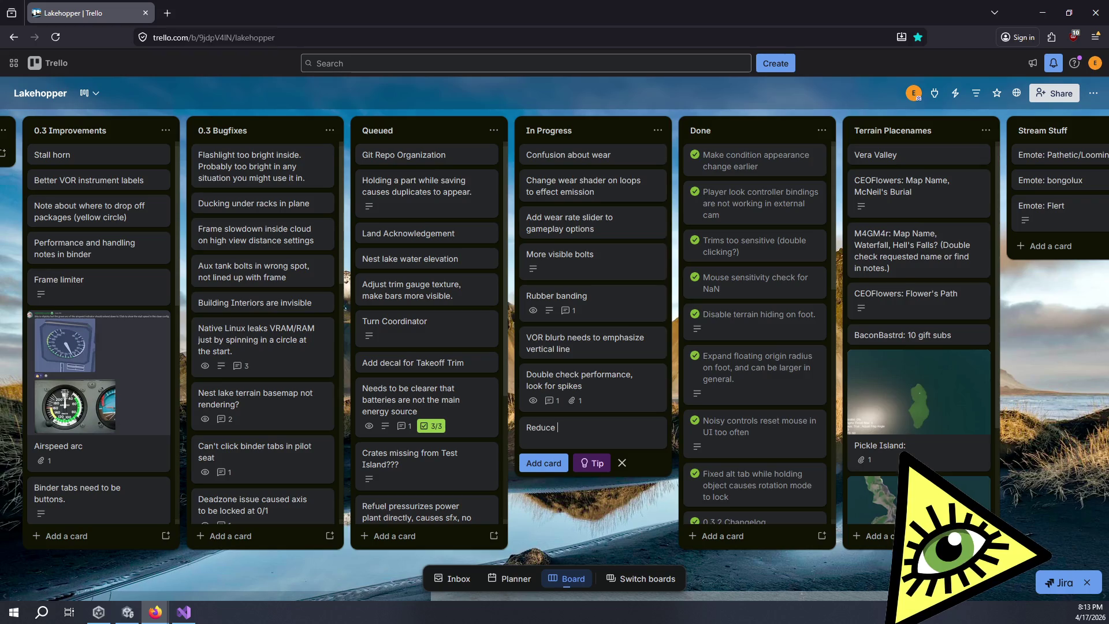
{"action": "type", "text": "sac"}
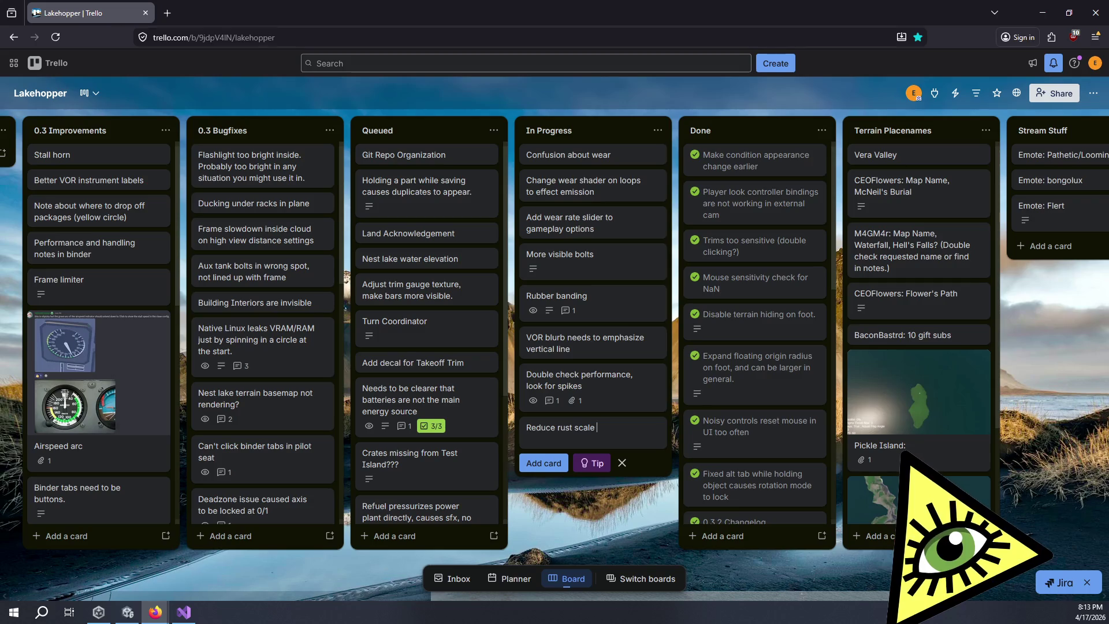
{"action": "key", "text": "BackSpace"}
{"action": "key", "text": "BackSpace"}
{"action": "key", "text": "BackSpace"}
{"action": "type", "text": "and d"}
{"action": "type", "text": "sca"}
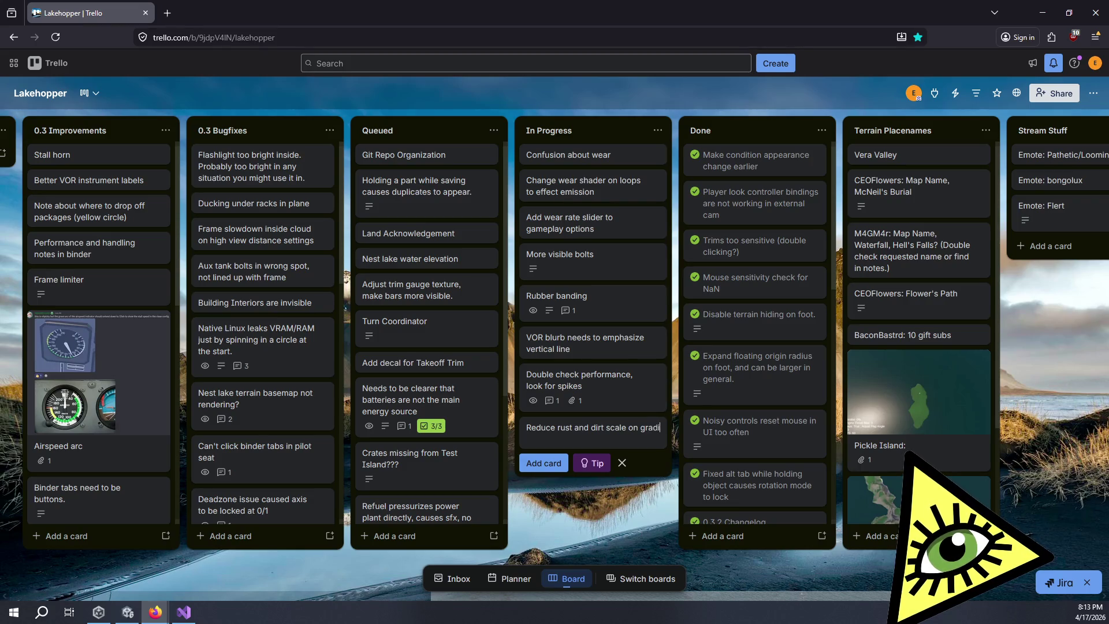
{"action": "type", "text": "ent parts,"}
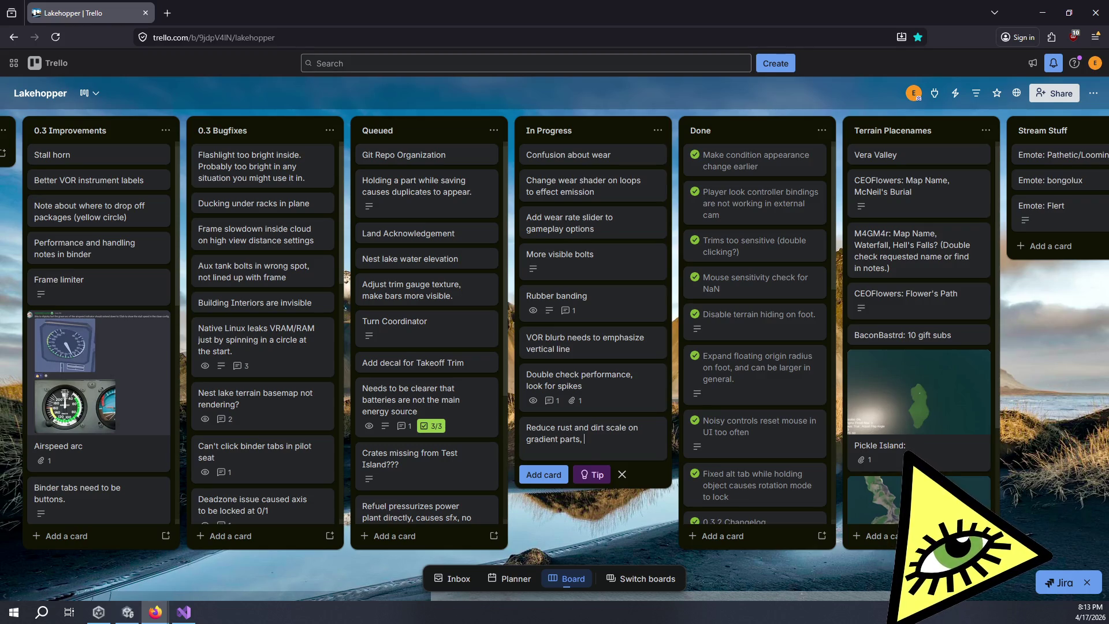
{"action": "type", "text": "met"}
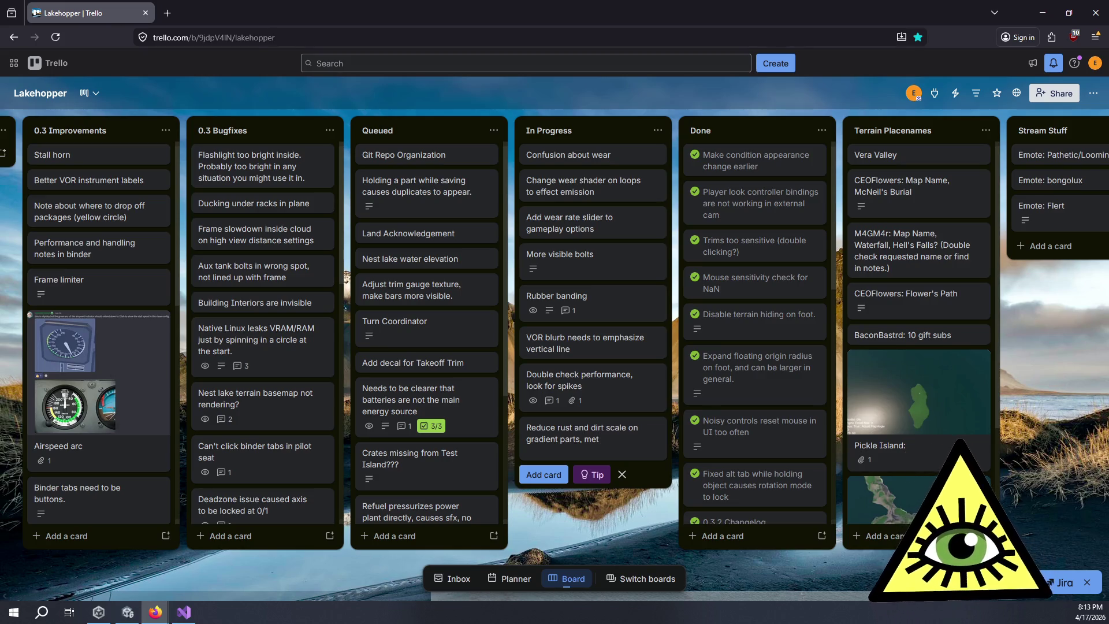
{"action": "type", "text": "al parts"}
{"action": "key", "text": "Return"}
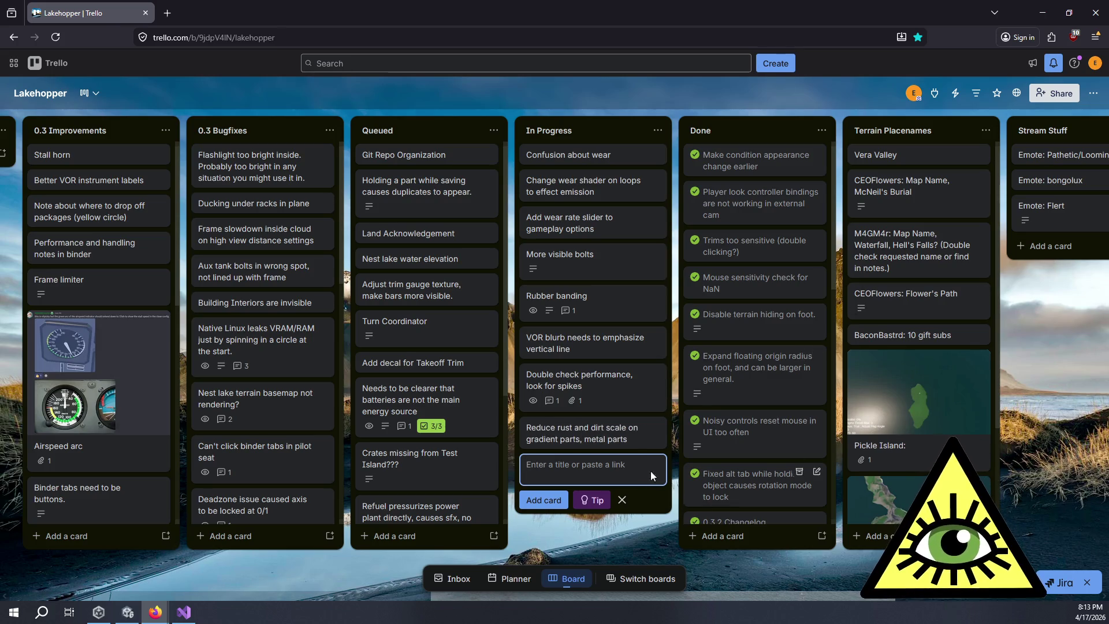
{"action": "left_click_drag", "start_coordinate": [621, 433], "coordinate": [626, 237]}
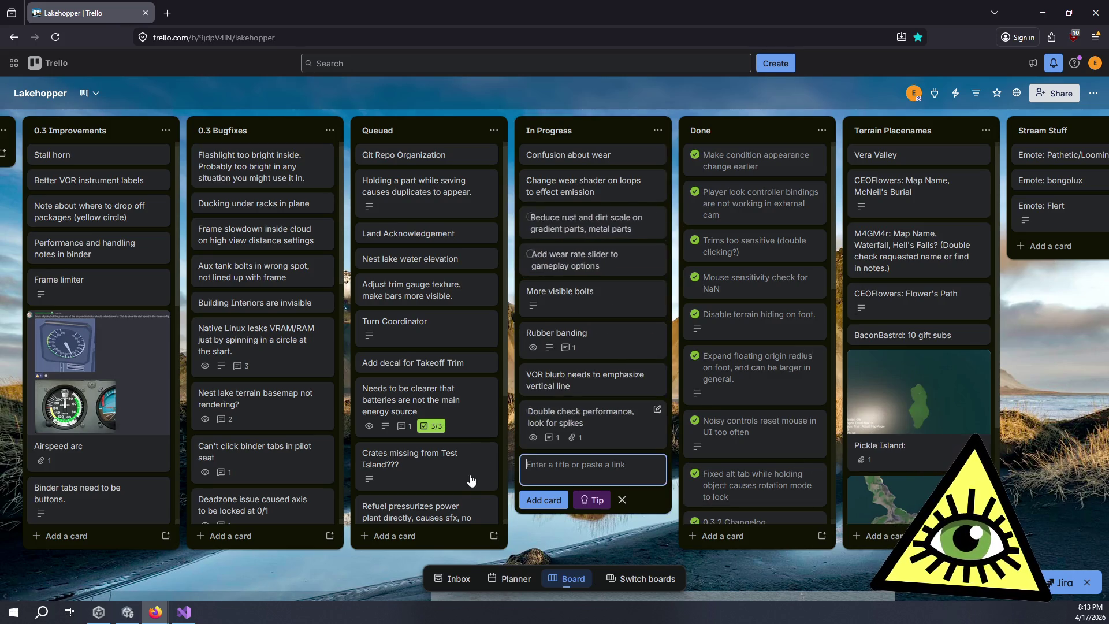
{"action": "key", "text": "alt+Tab"}
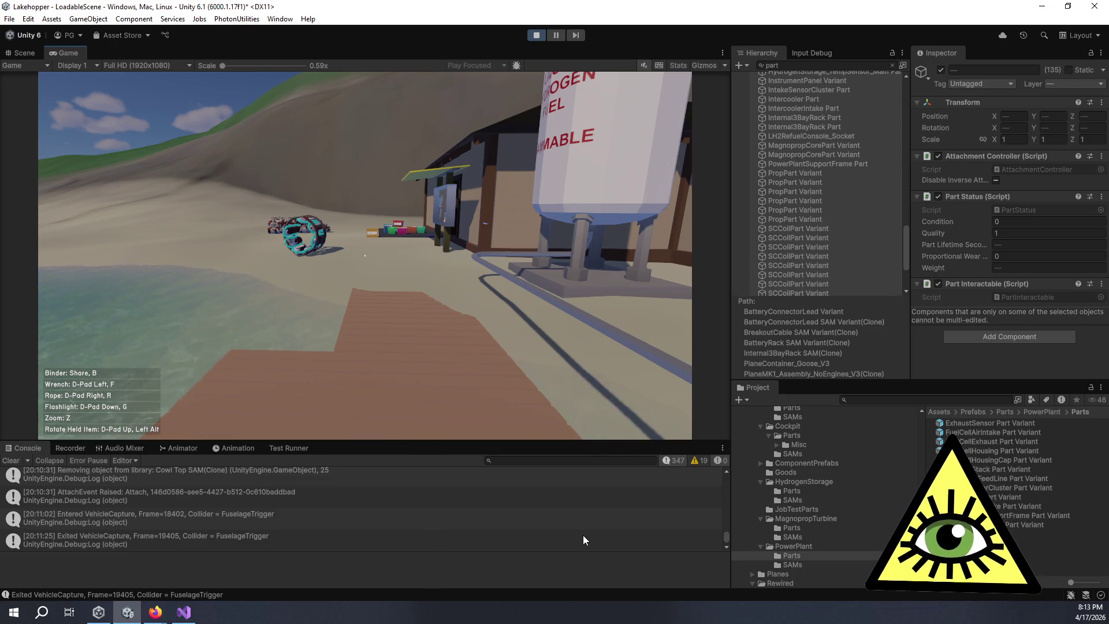
{"action": "key", "text": "alt+Tab"}
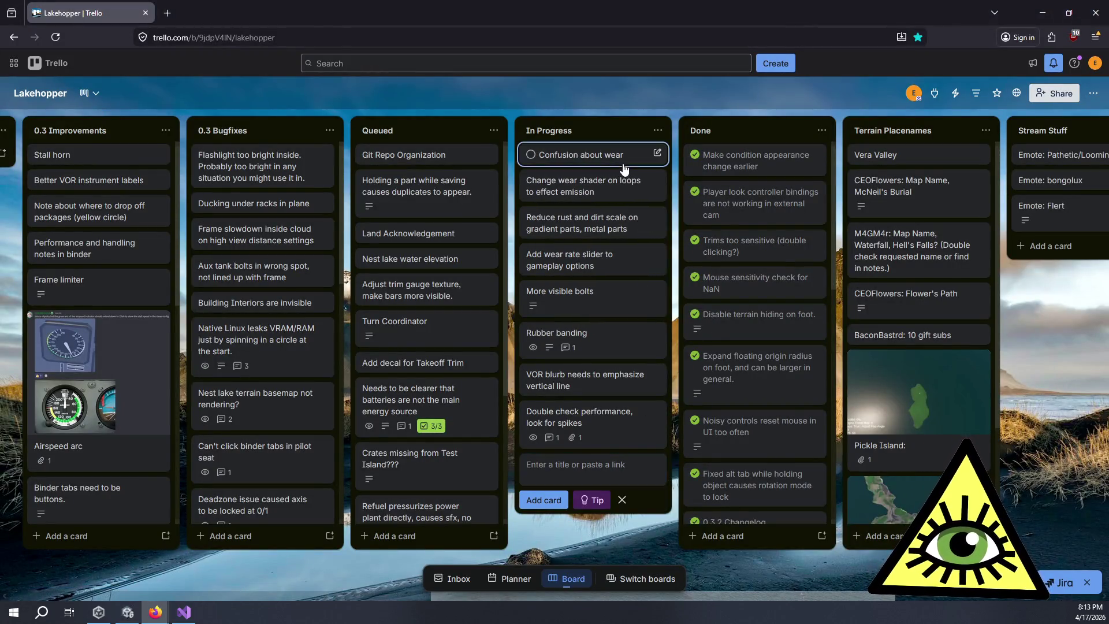
{"action": "left_click", "coordinate": [577, 154]}
{"action": "left_click", "coordinate": [567, 524]}
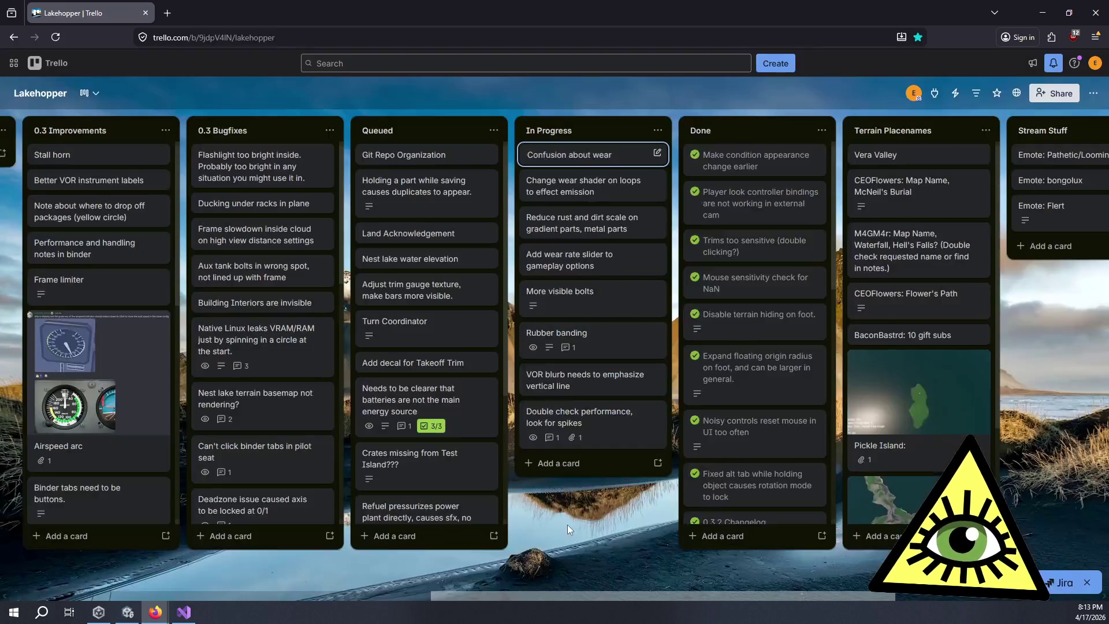
{"action": "key", "text": "alt+Tab"}
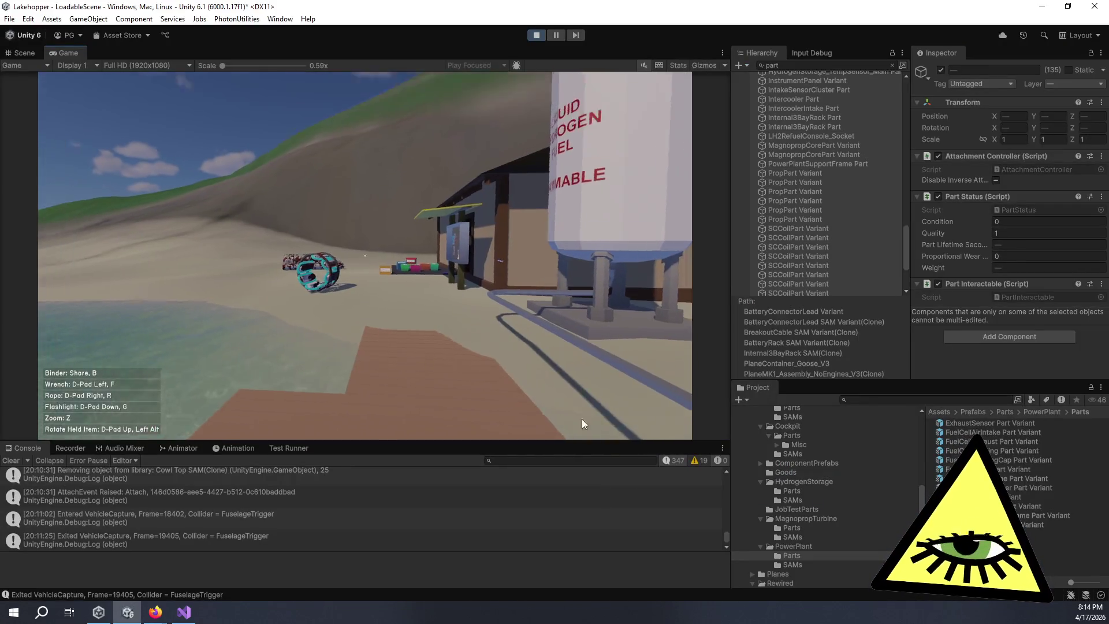
Step: Walk up to the worn red-and-brown pipe part and circle it to view its end cap and rails
{"action": "left_click", "coordinate": [581, 418]}
{"action": "key", "text": "w"}
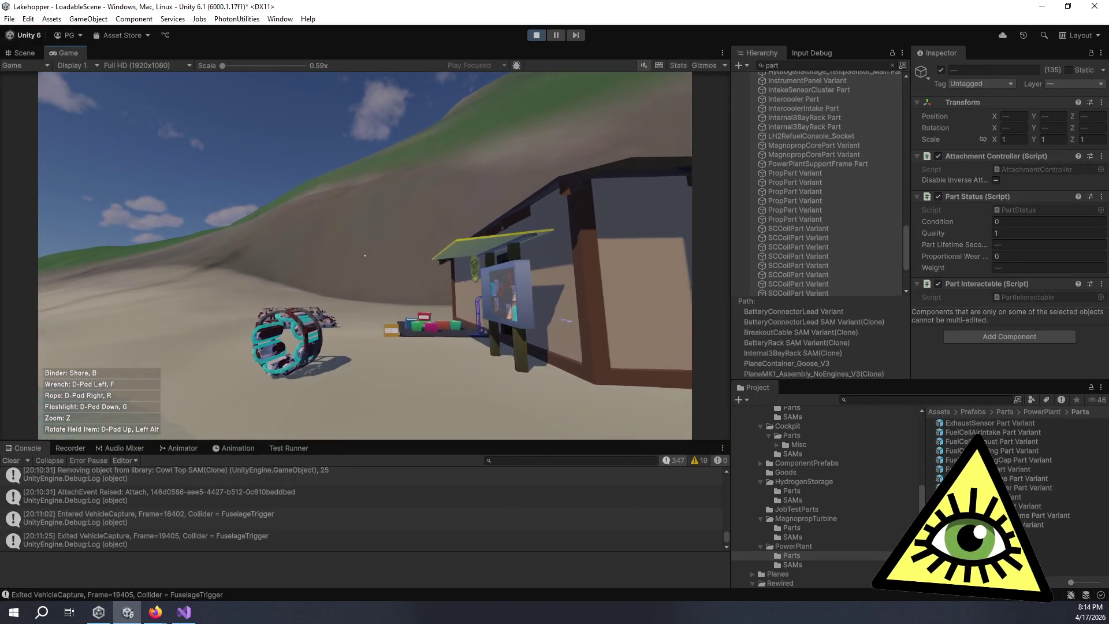
{"action": "key", "text": "w"}
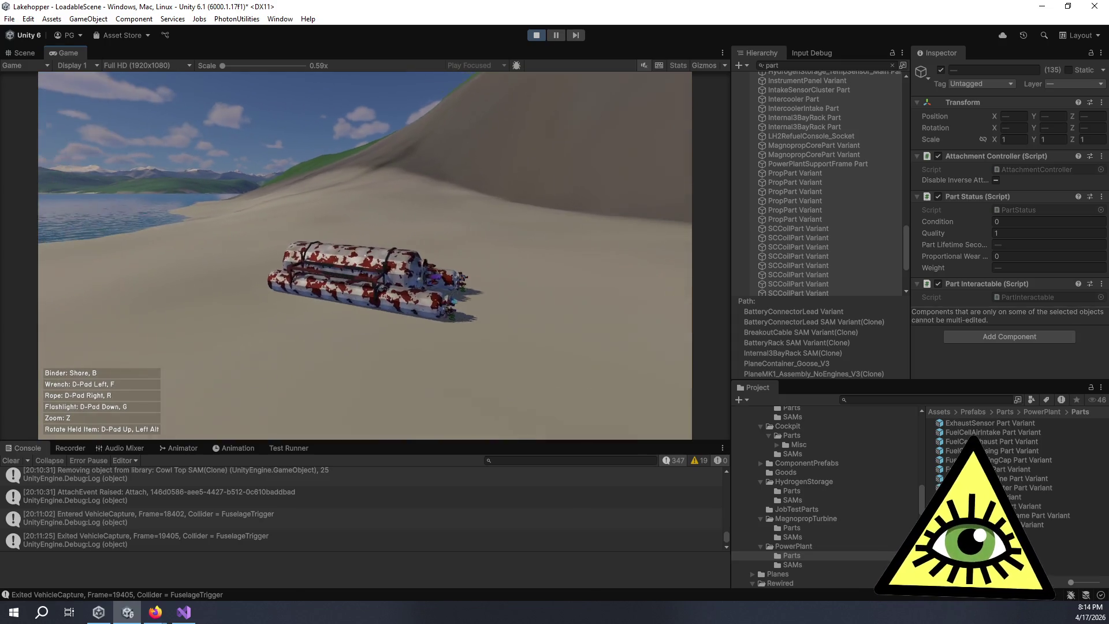
{"action": "key", "text": "w"}
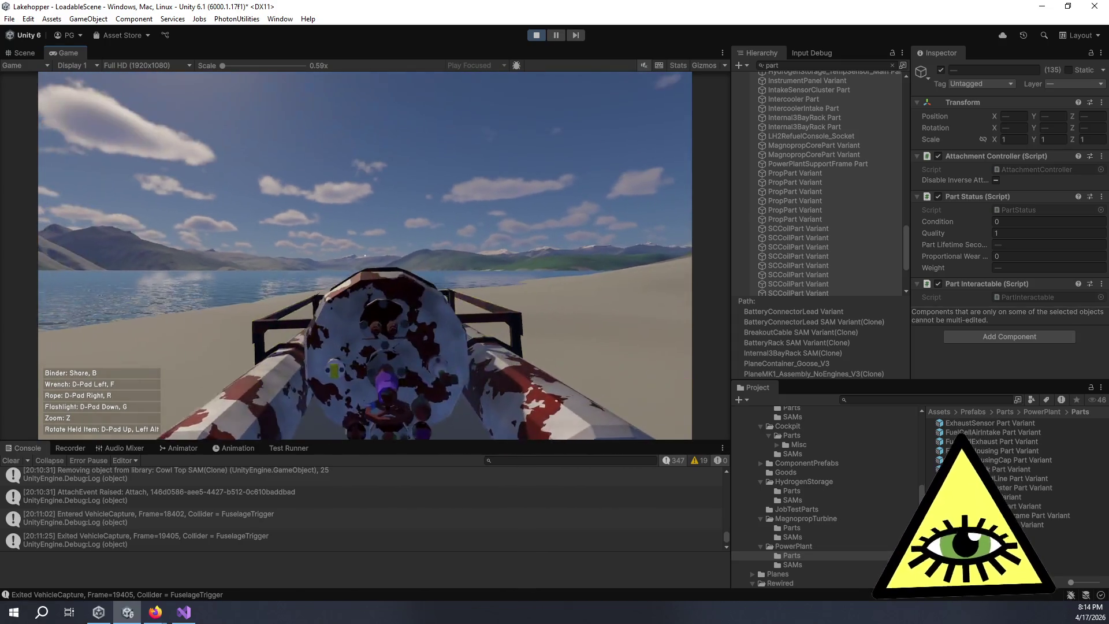
{"action": "key", "text": "a"}
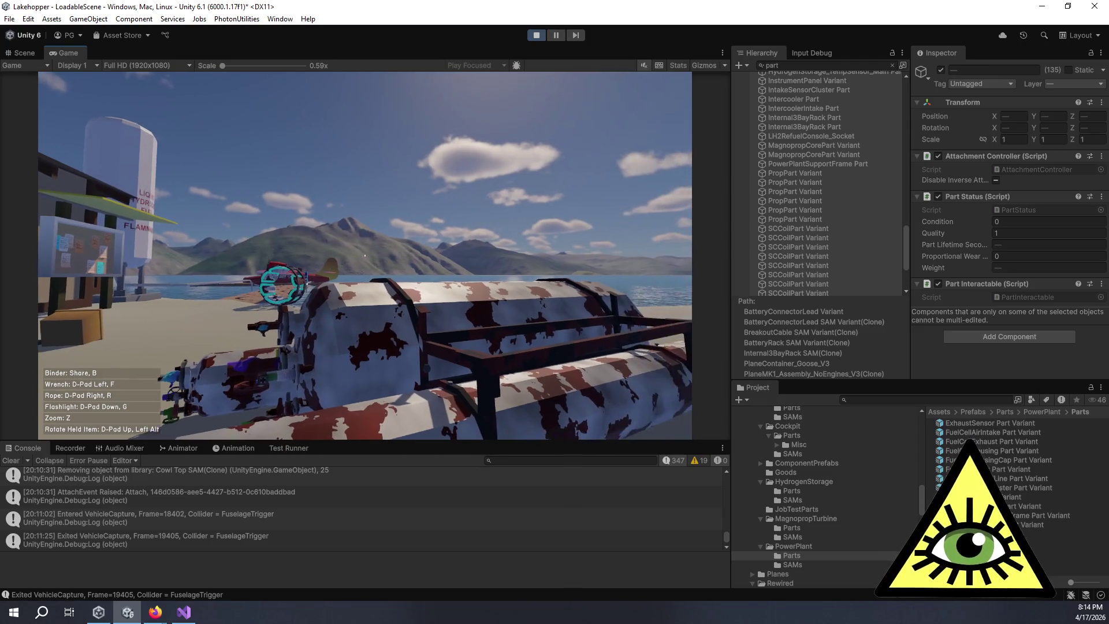
{"action": "key", "text": "a"}
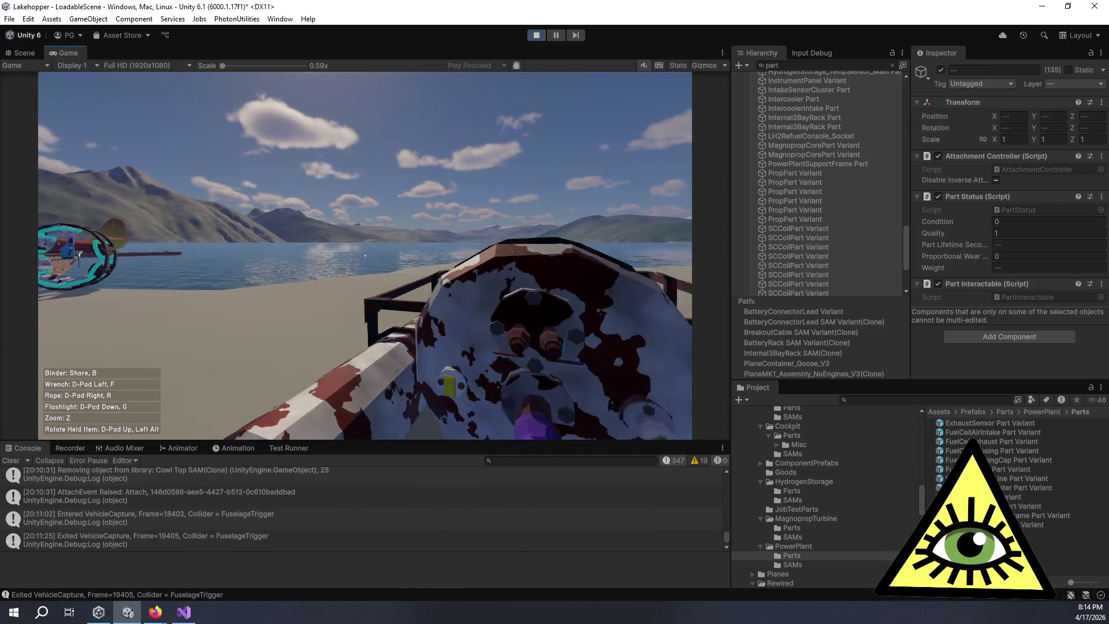
{"action": "key", "text": "a"}
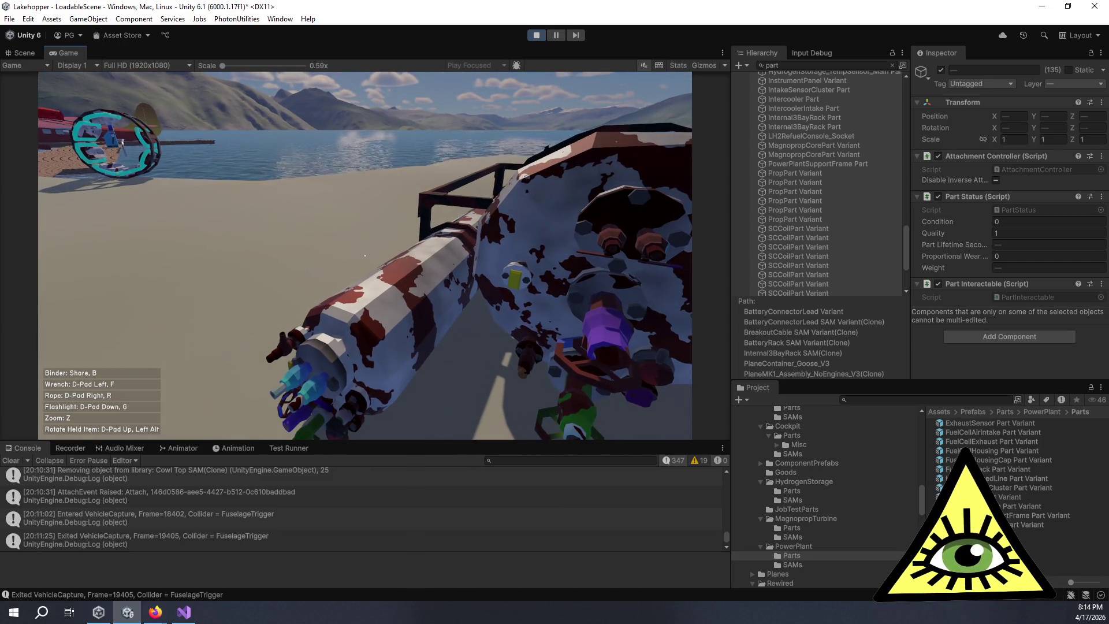
Step: View the pipe from above and behind, then turn toward the shack, crates and dock
{"action": "key", "text": "a"}
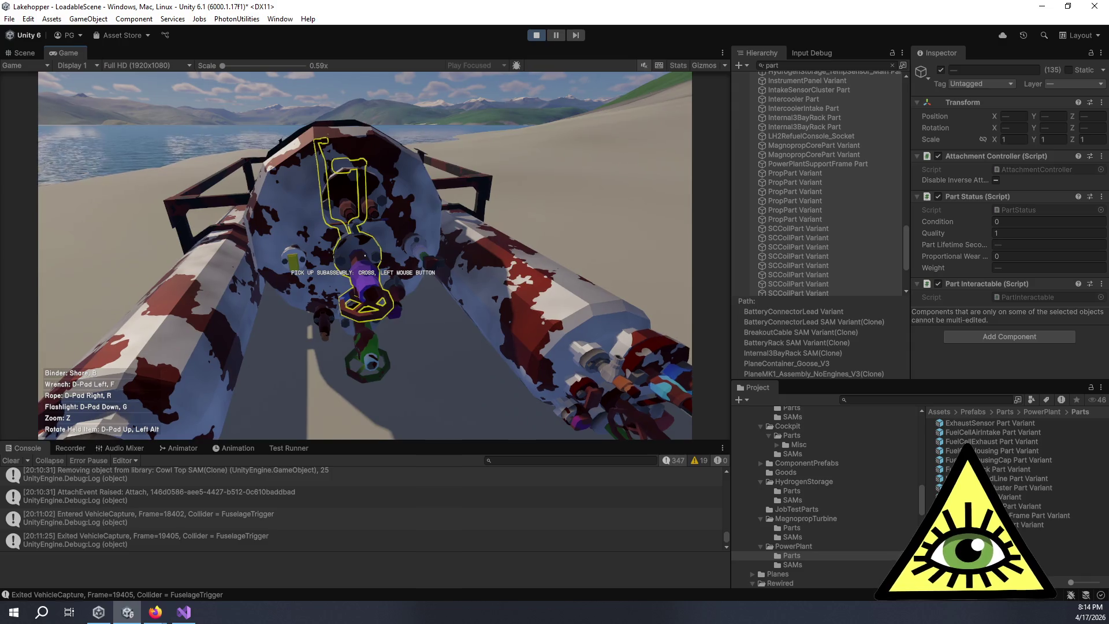
{"action": "key", "text": "d"}
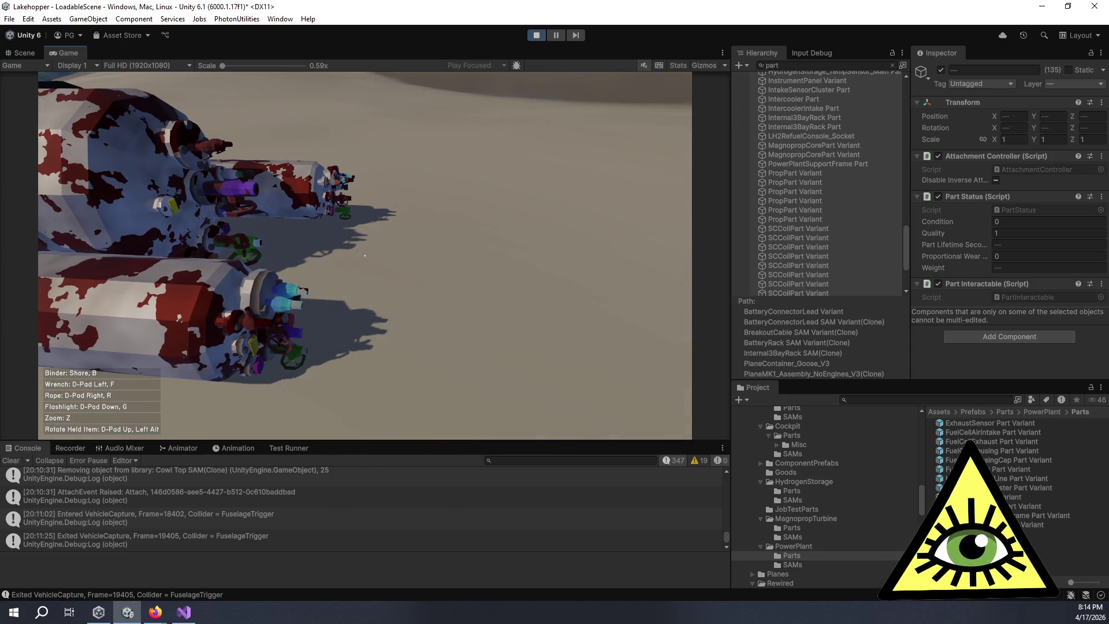
{"action": "key", "text": "a"}
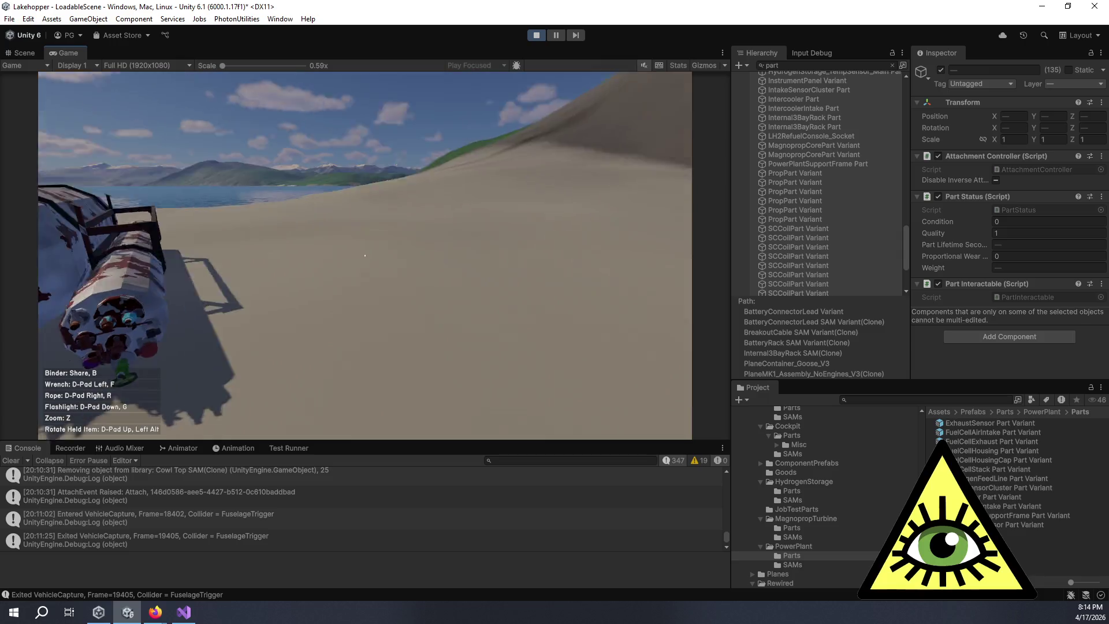
{"action": "key", "text": "a"}
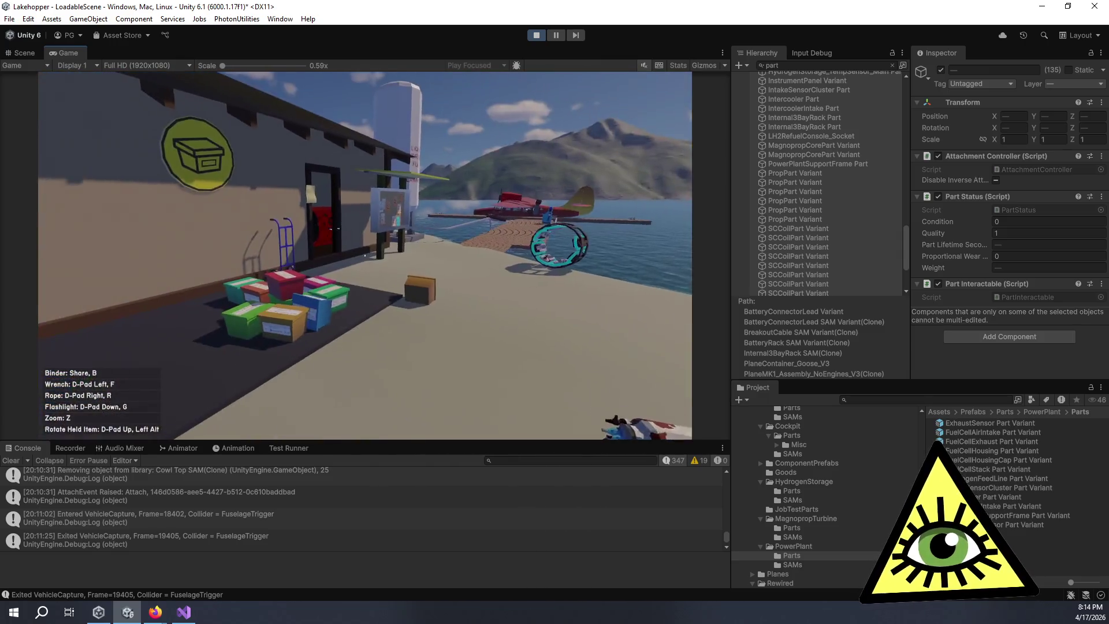
{"action": "key", "text": "a"}
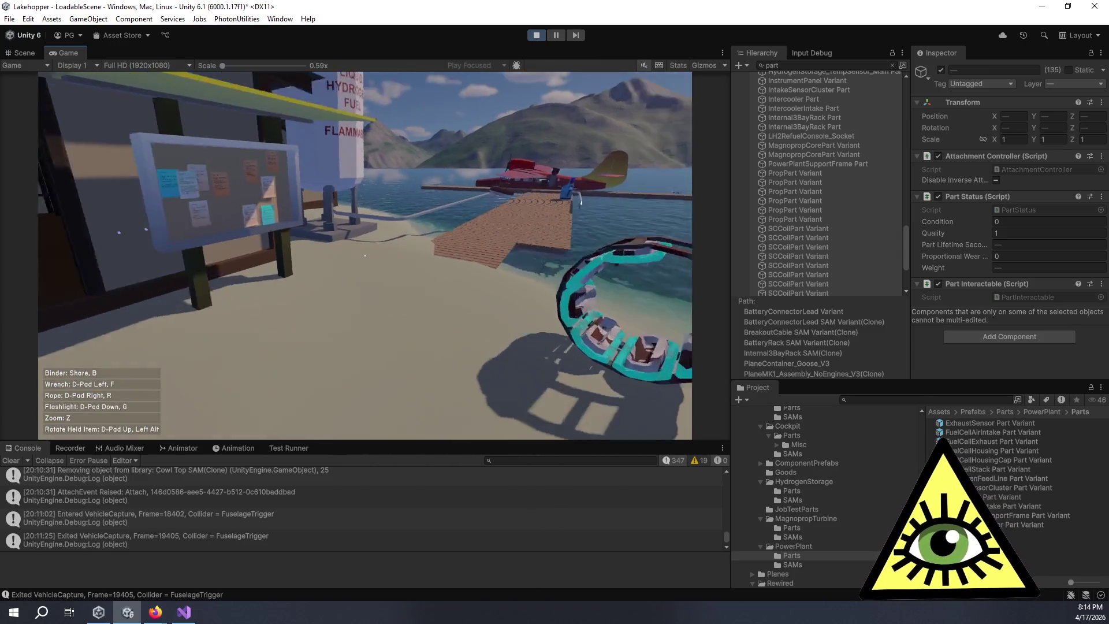
Step: Enter the shack to inspect the rust-spotted red cylinder, then bring the Trello board back up
{"action": "key", "text": "w"}
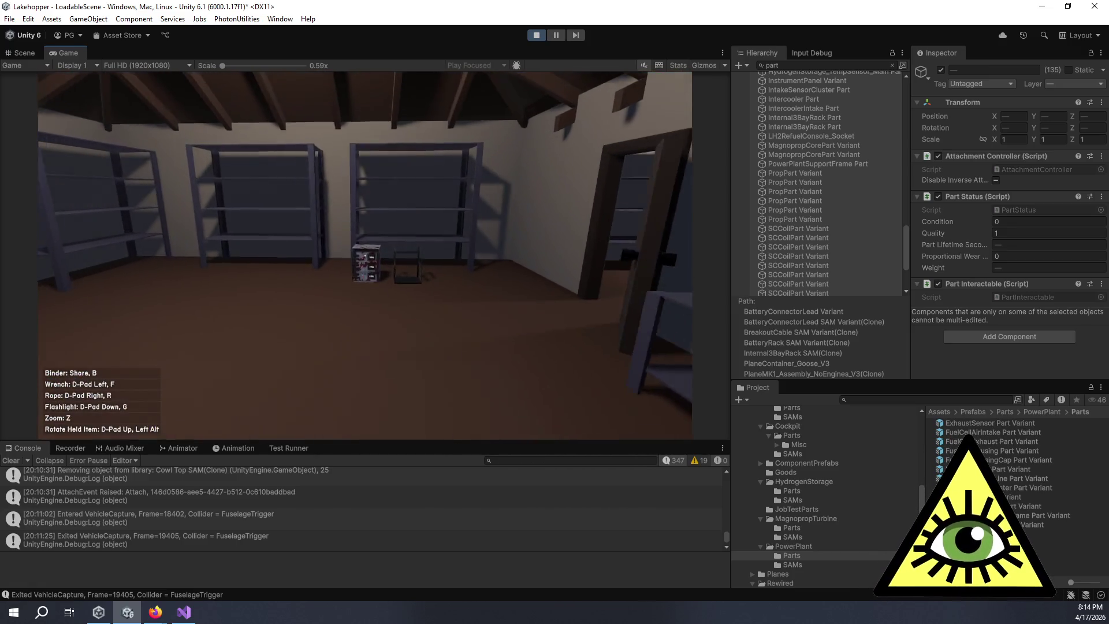
{"action": "key", "text": "a"}
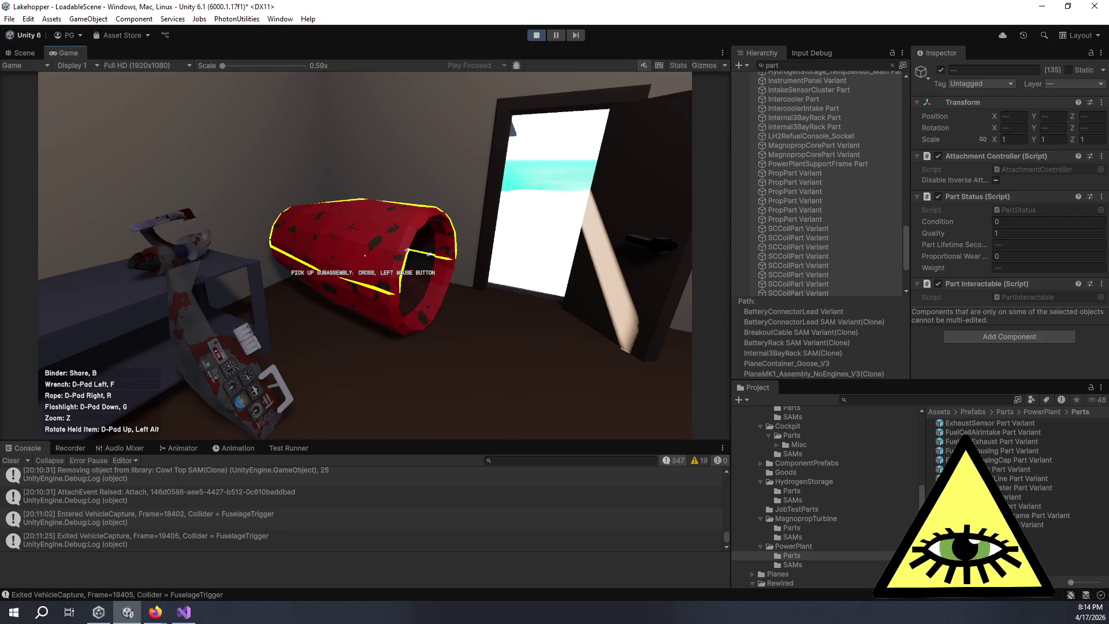
{"action": "key", "text": "w"}
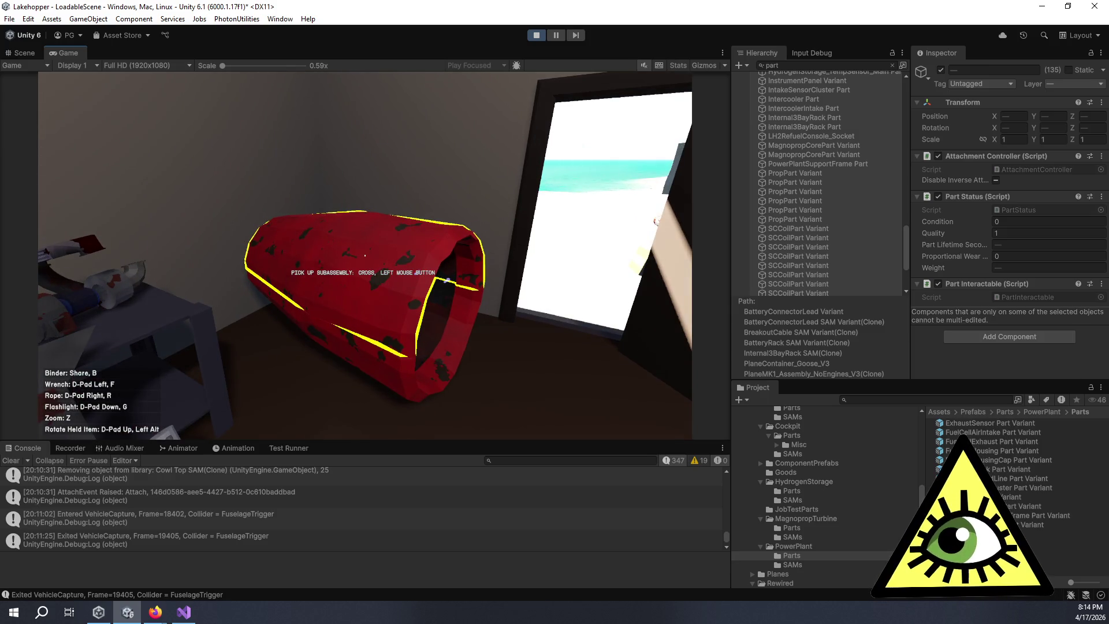
{"action": "key", "text": "s"}
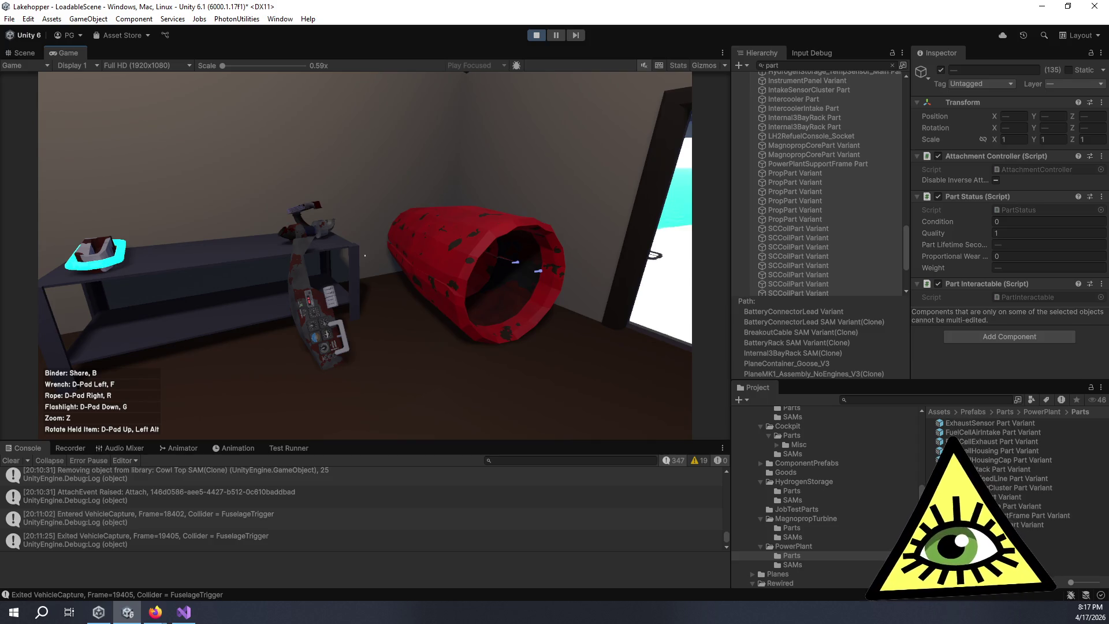
{"action": "key", "text": "alt+Tab"}
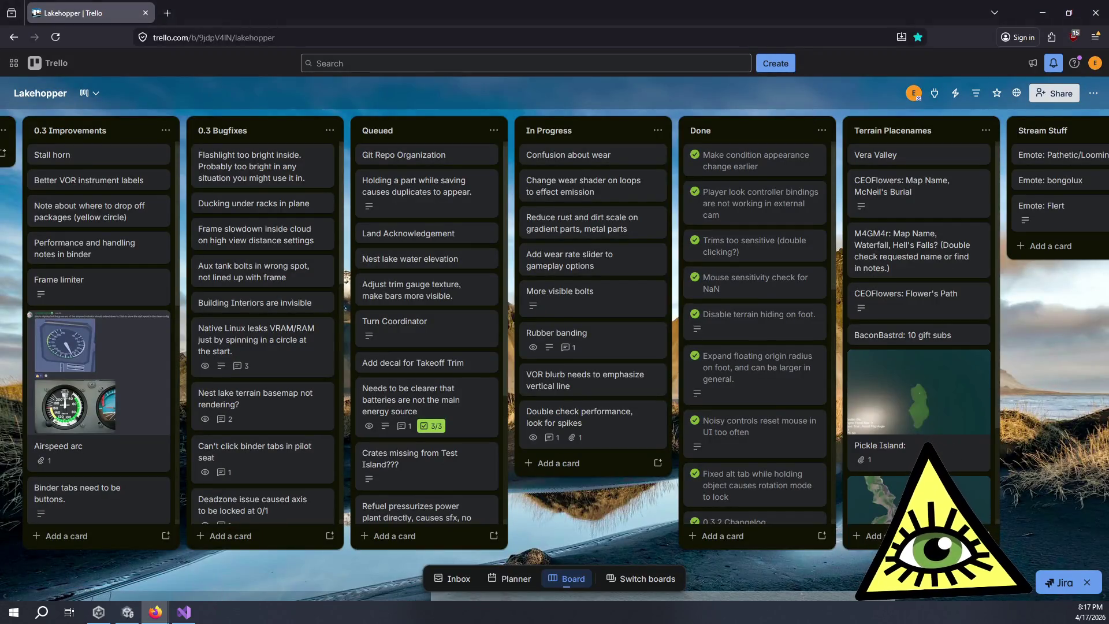